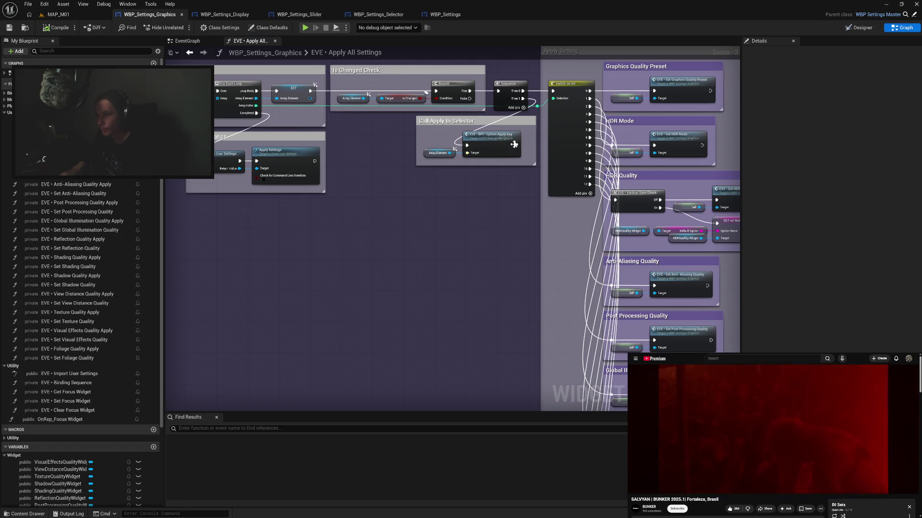
# Add a GET (a copy) node that takes one widget from the settings array
pyautogui.moveTo(480, 222); pyautogui.dragTo(446, 259)
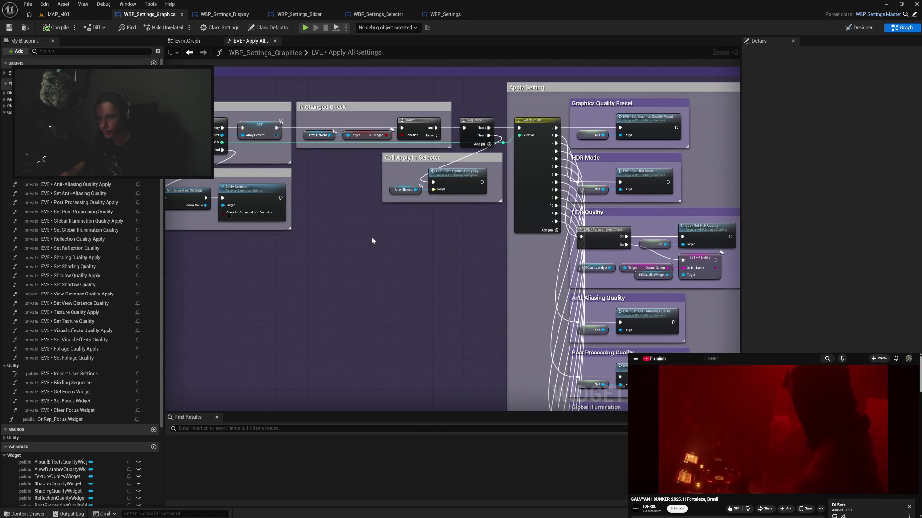
pyautogui.moveTo(315, 223); pyautogui.dragTo(519, 259)
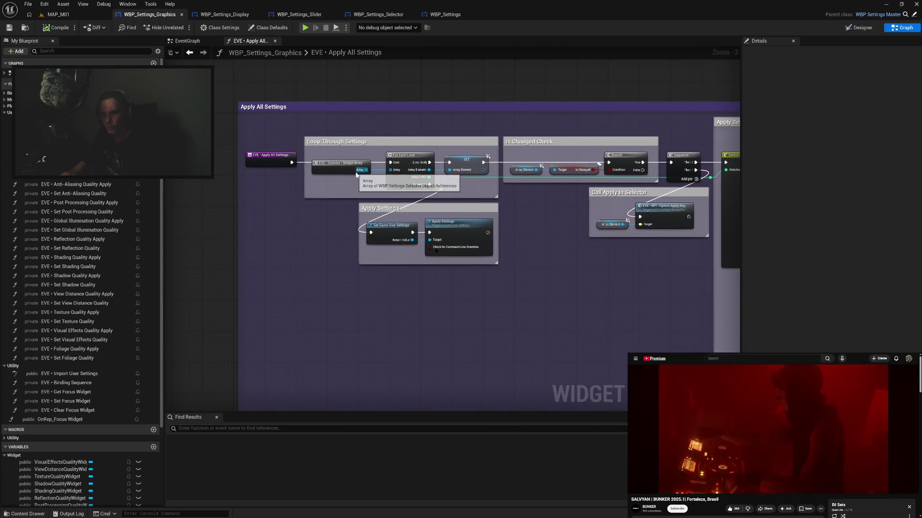
pyautogui.moveTo(366, 170); pyautogui.dragTo(344, 294)
pyautogui.write('get')
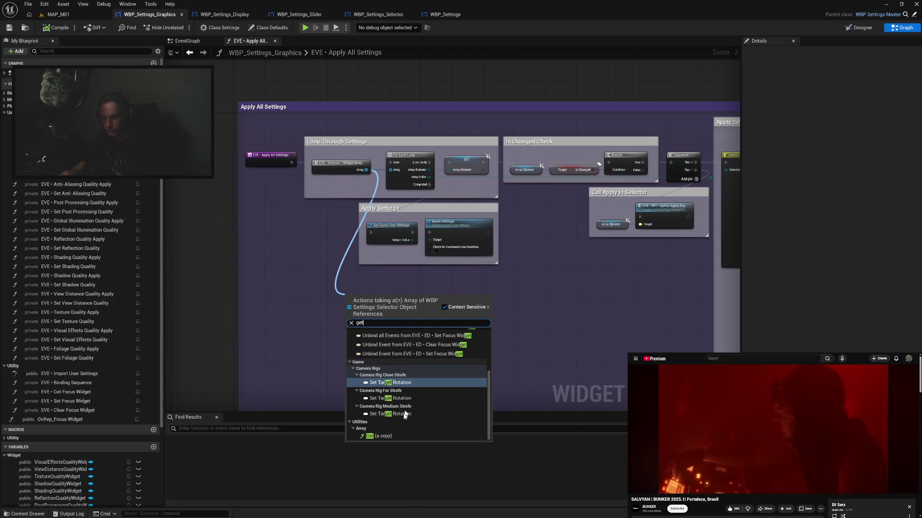
pyautogui.click(390, 436)
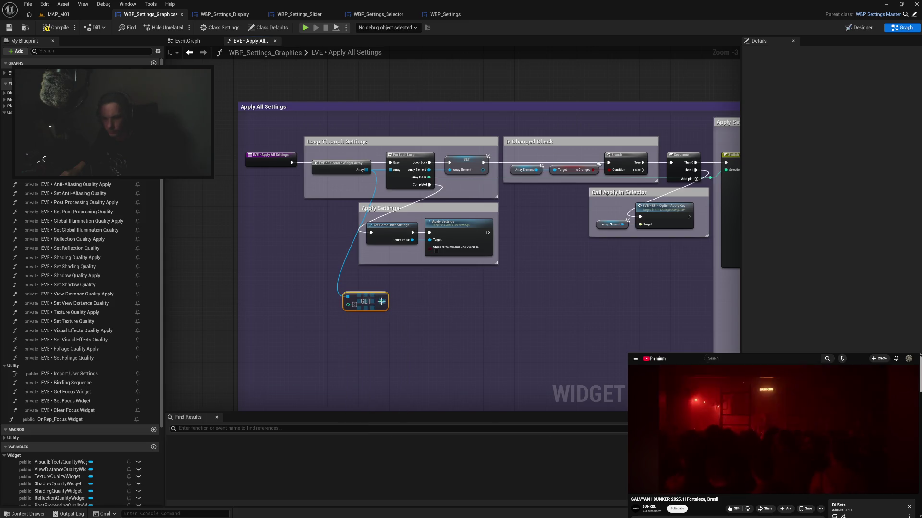
# Add a Get Option Name node on the GET widget, placed beside it
pyautogui.moveTo(383, 301); pyautogui.dragTo(408, 301)
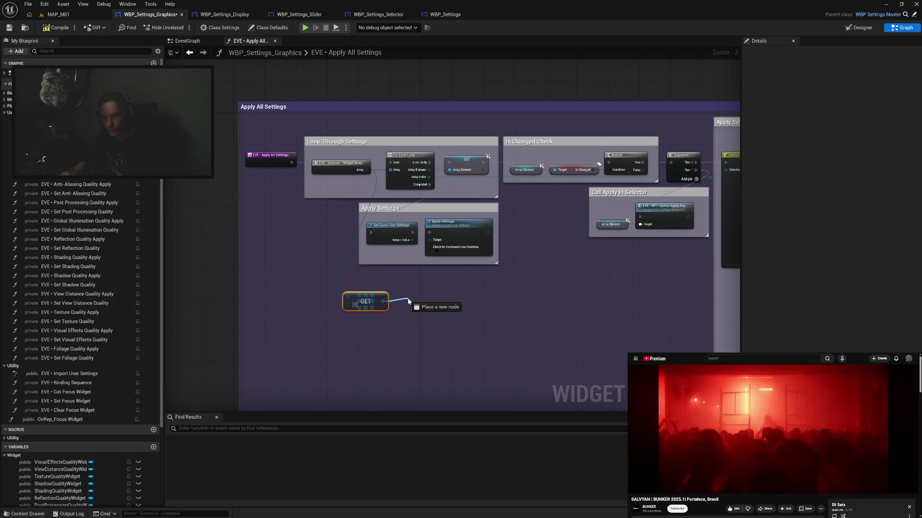
pyautogui.moveTo(408, 302); pyautogui.dragTo(408, 301)
pyautogui.write('get opti')
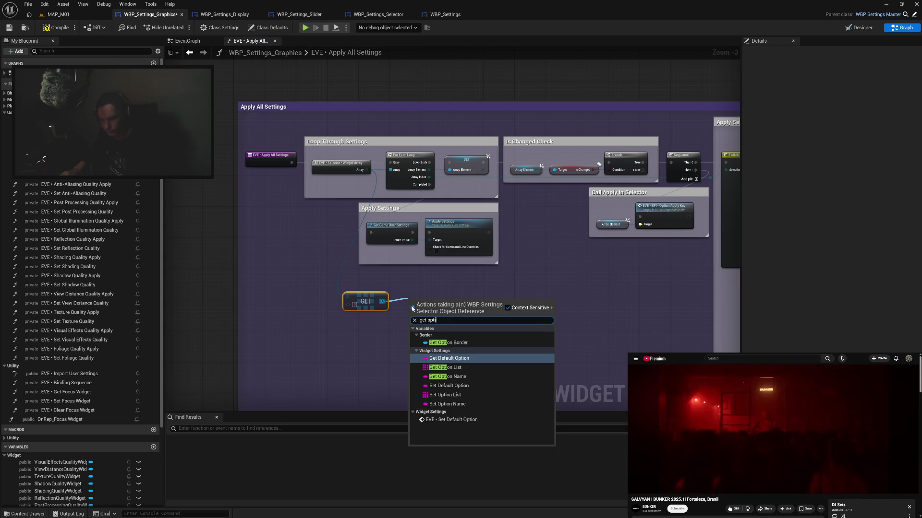
pyautogui.click(468, 376)
pyautogui.moveTo(425, 304)
pyautogui.mouseDown()
pyautogui.moveTo(413, 304)
pyautogui.moveTo(421, 316)
pyautogui.moveTo(401, 306)
pyautogui.moveTo(389, 330)
pyautogui.mouseUp()
# Add a Get Option List node from GET and a FIND node searching that list
pyautogui.click(397, 331)
pyautogui.write('get')
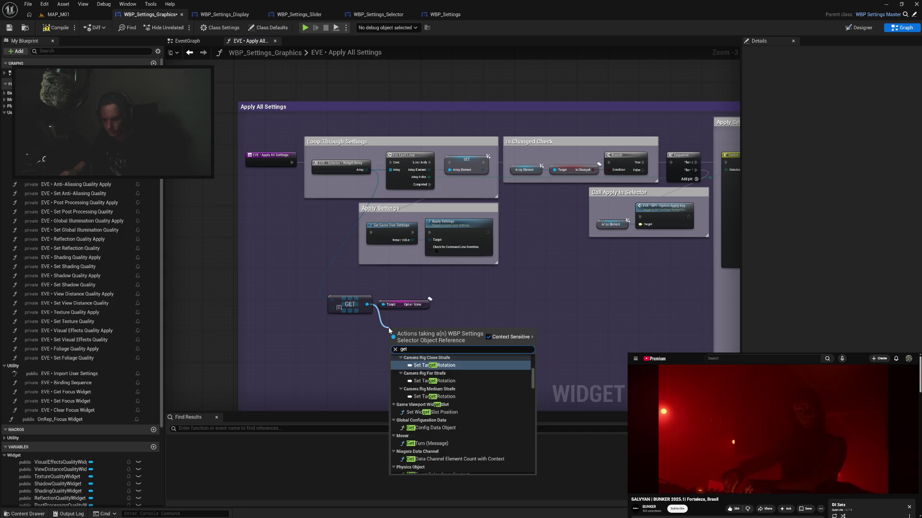
pyautogui.write(' li')
pyautogui.click(425, 399)
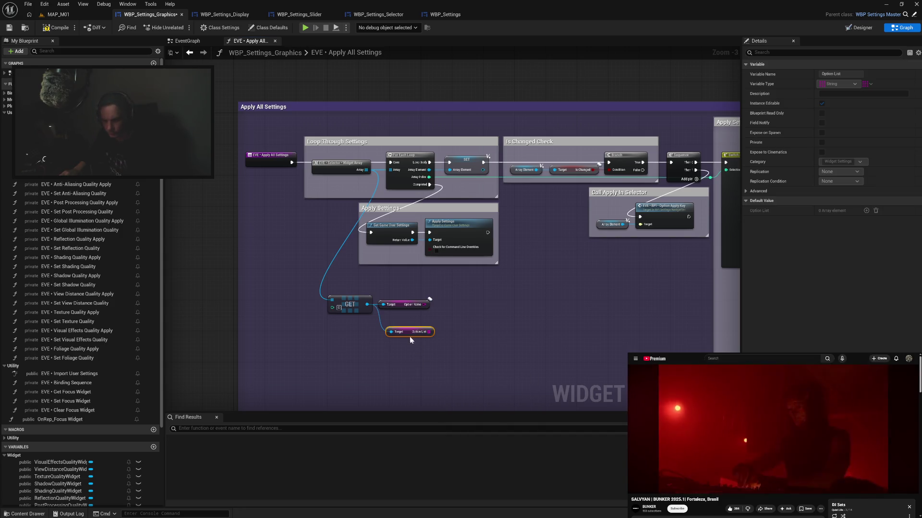
pyautogui.moveTo(409, 334); pyautogui.dragTo(406, 320)
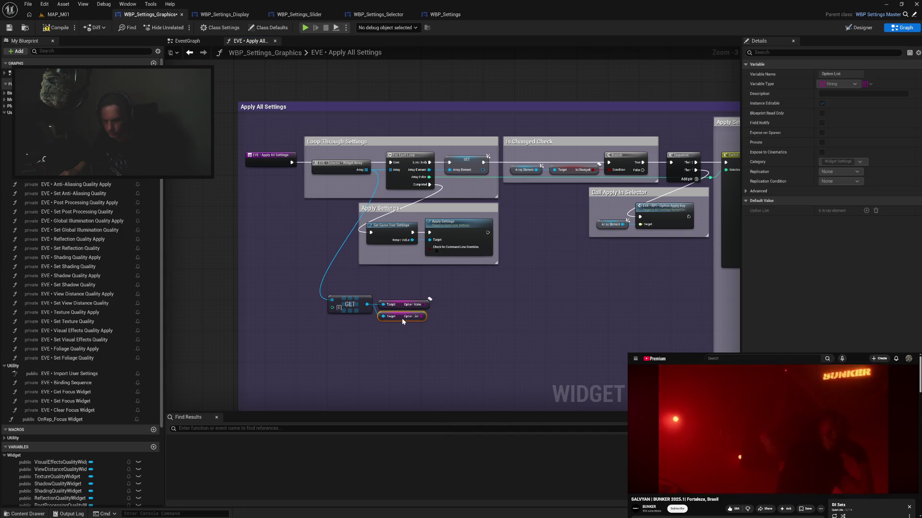
pyautogui.moveTo(423, 317)
pyautogui.mouseDown()
pyautogui.moveTo(456, 301)
pyautogui.moveTo(462, 330)
pyautogui.mouseUp()
pyautogui.click(478, 354)
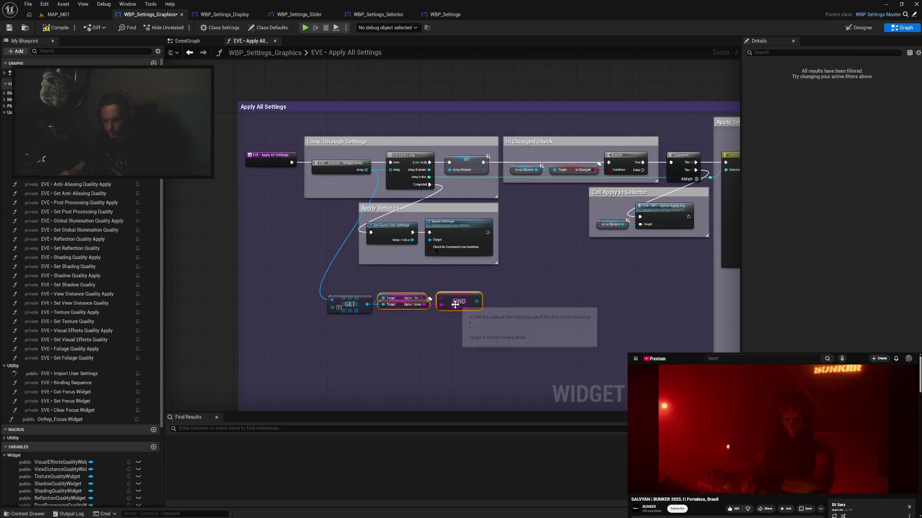
# Straighten the new nodes into a row, then try an == check on FIND's index and delete it
pyautogui.press('q')
pyautogui.press('q')
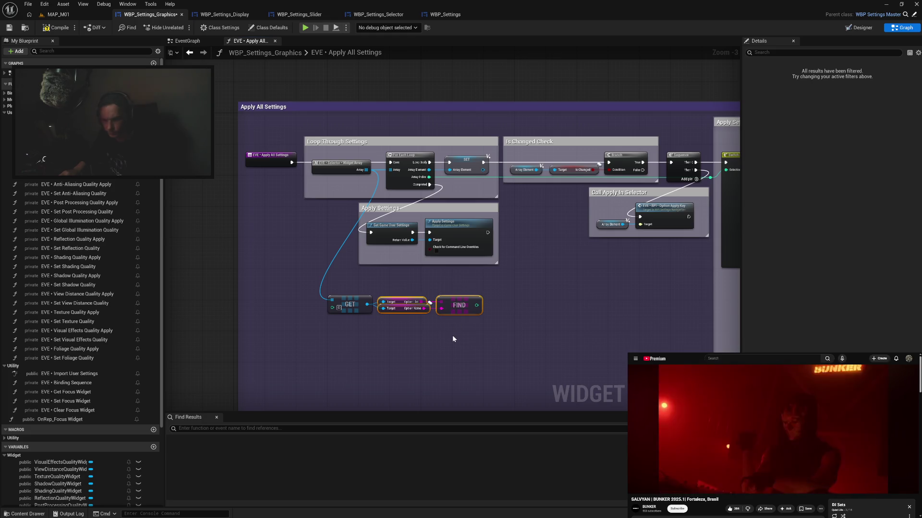
pyautogui.click(453, 339)
pyautogui.moveTo(476, 305); pyautogui.dragTo(509, 306)
pyautogui.write('==')
pyautogui.click(533, 331)
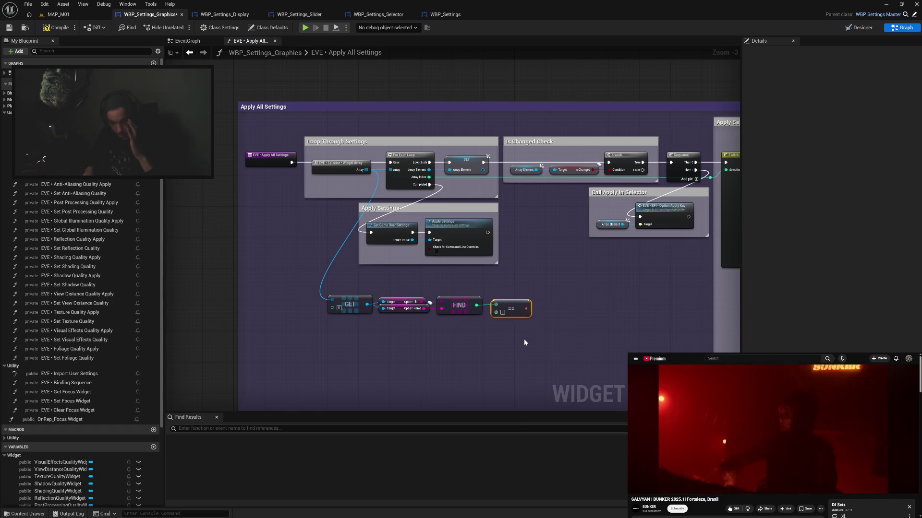
pyautogui.press('Delete')
# Add a != check on FIND's index and a Branch driven by its result
pyautogui.moveTo(476, 305); pyautogui.dragTo(492, 306)
pyautogui.write('not e')
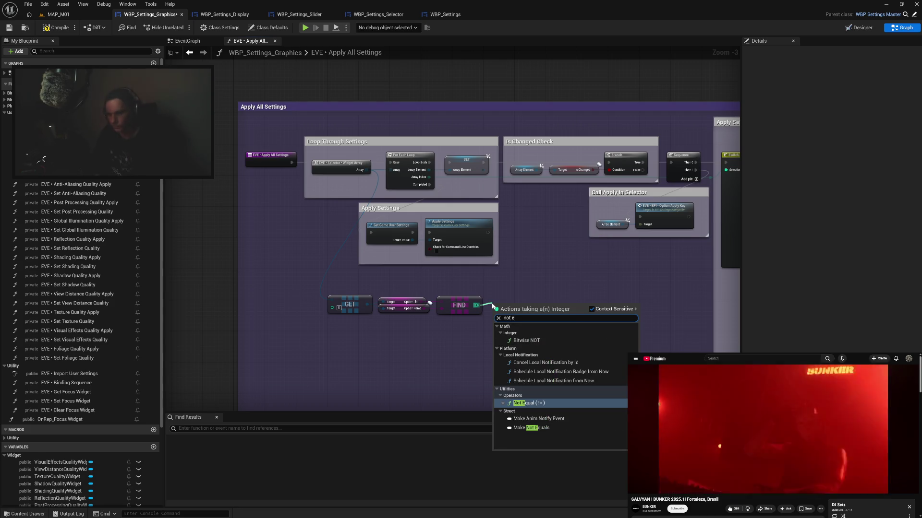
pyautogui.click(528, 403)
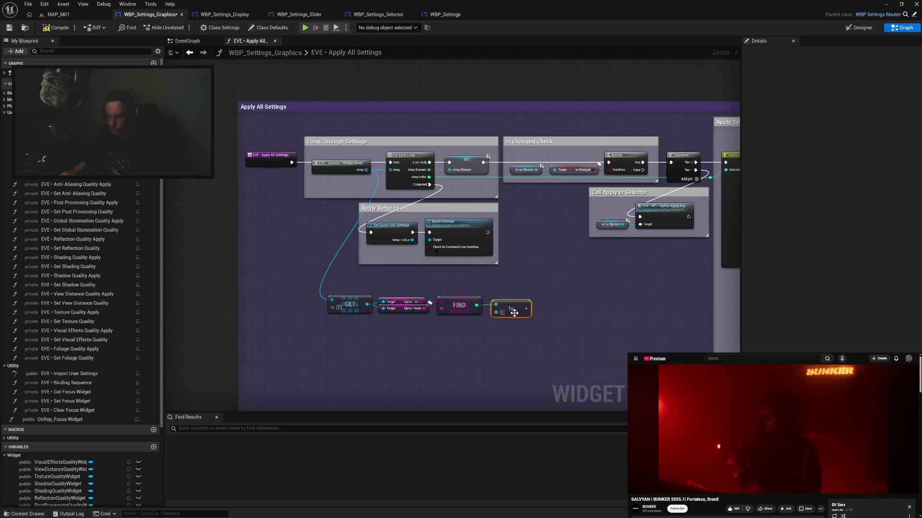
pyautogui.moveTo(514, 313); pyautogui.dragTo(510, 313)
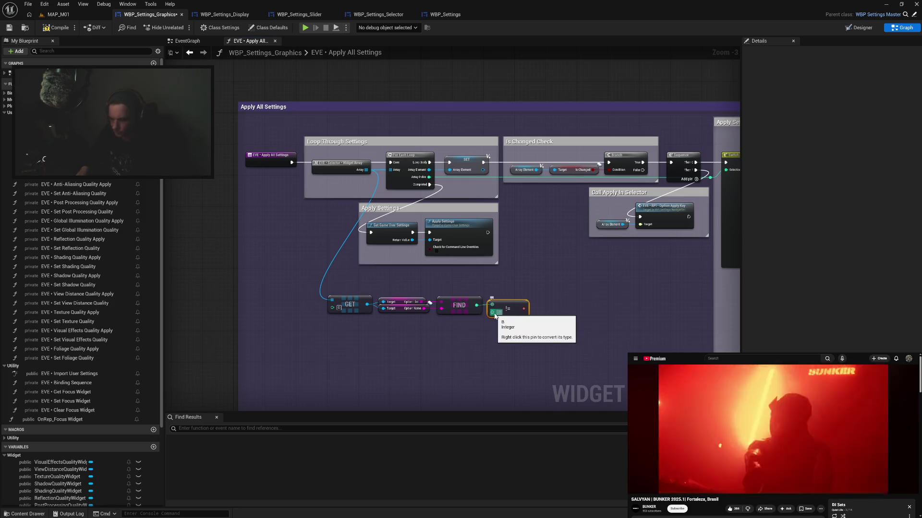
pyautogui.click(549, 291)
pyautogui.moveTo(524, 309); pyautogui.dragTo(552, 306)
# Route the execution flow into the Branch and move the node chain under Apply Settings
pyautogui.moveTo(372, 284); pyautogui.dragTo(577, 340)
pyautogui.moveTo(555, 298); pyautogui.dragTo(549, 310)
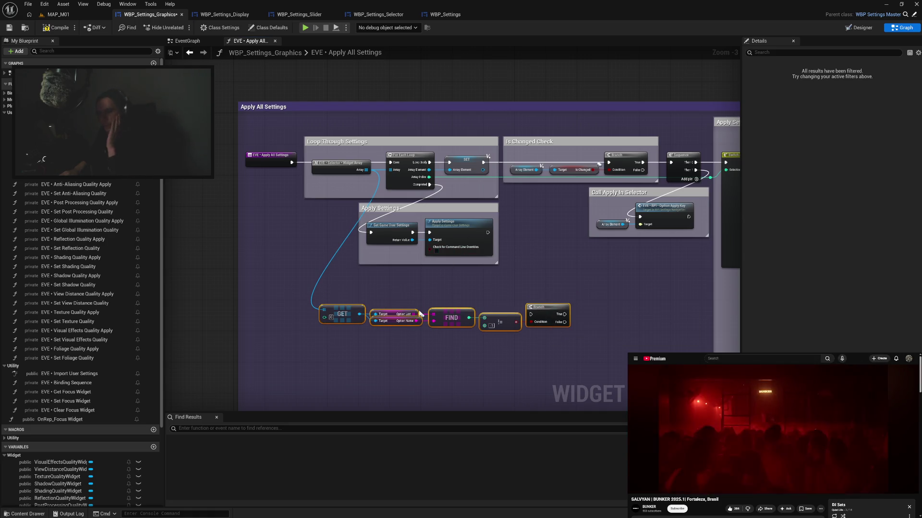
pyautogui.click(402, 343)
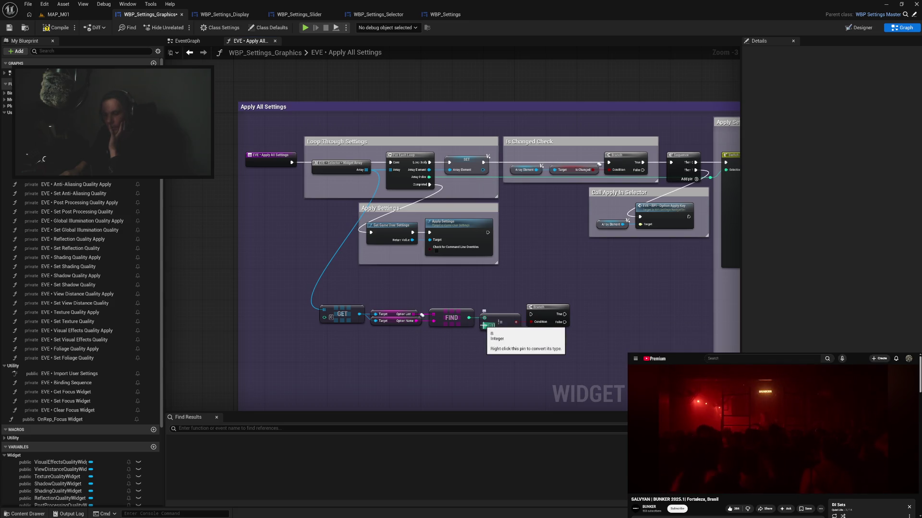
pyautogui.moveTo(612, 309); pyautogui.dragTo(599, 316)
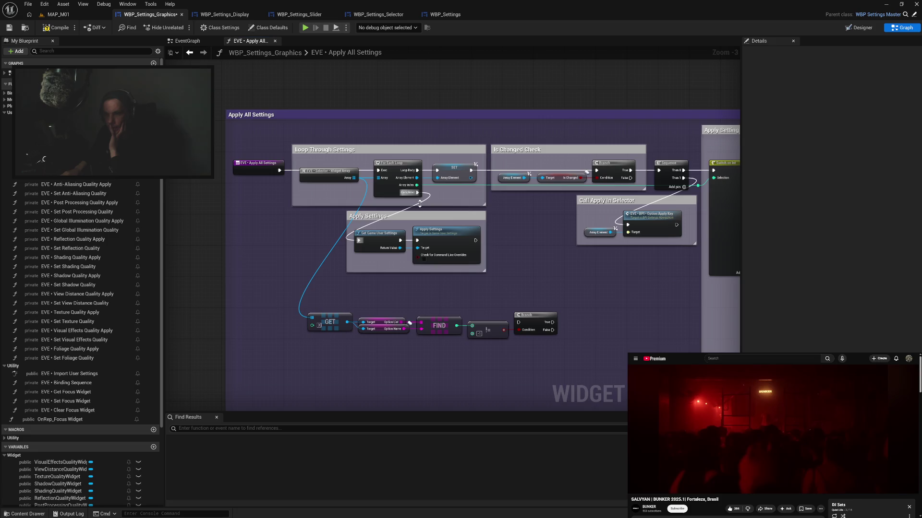
pyautogui.moveTo(378, 170)
pyautogui.mouseDown()
pyautogui.moveTo(413, 240)
pyautogui.moveTo(509, 315)
pyautogui.moveTo(518, 279)
pyautogui.moveTo(551, 322)
pyautogui.mouseUp()
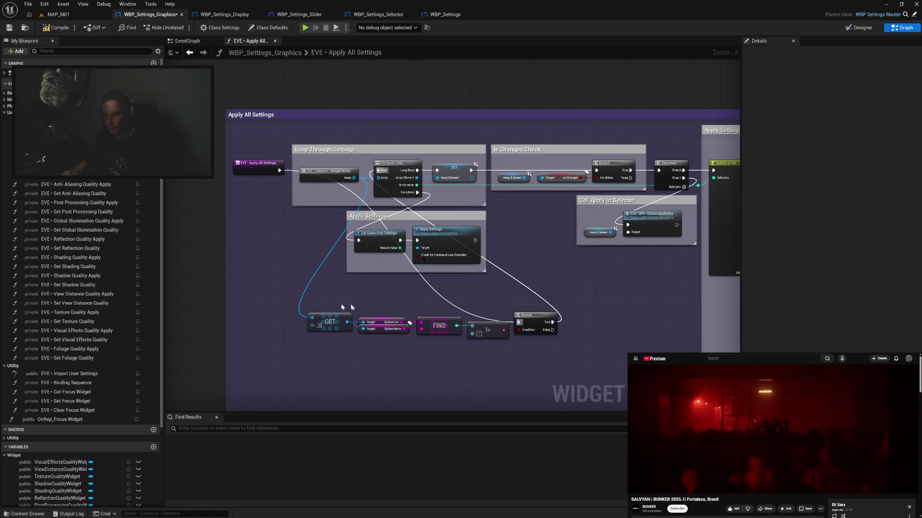
pyautogui.moveTo(329, 304); pyautogui.dragTo(560, 350)
pyautogui.moveTo(534, 318)
pyautogui.mouseDown()
pyautogui.moveTo(487, 307)
pyautogui.moveTo(487, 295)
pyautogui.moveTo(524, 305)
pyautogui.mouseUp()
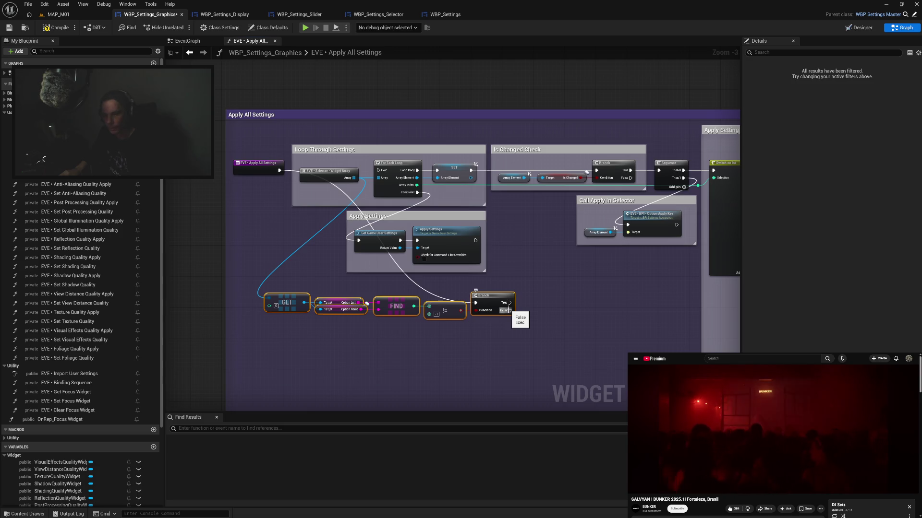
pyautogui.moveTo(413, 306); pyautogui.dragTo(431, 334)
# Drive the Branch condition from an Equal (==) node on FIND's index and delete the != node
pyautogui.write('eq')
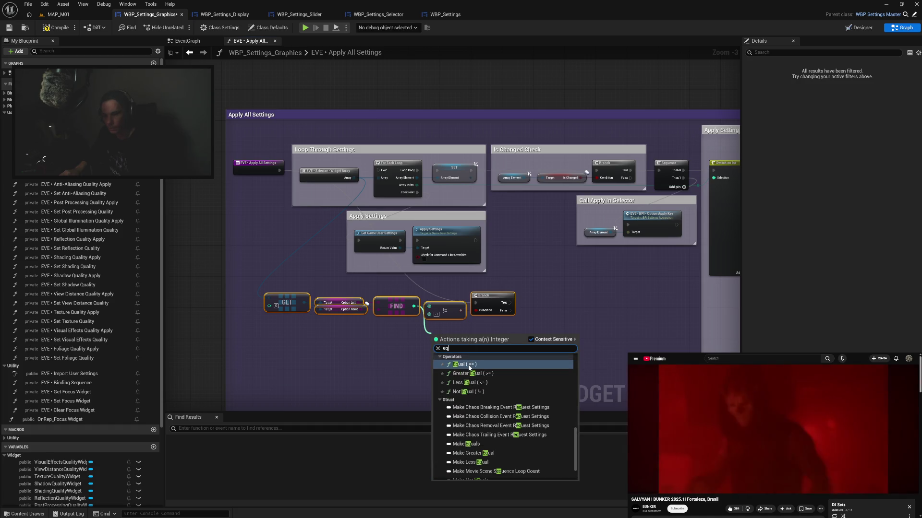
pyautogui.click(469, 365)
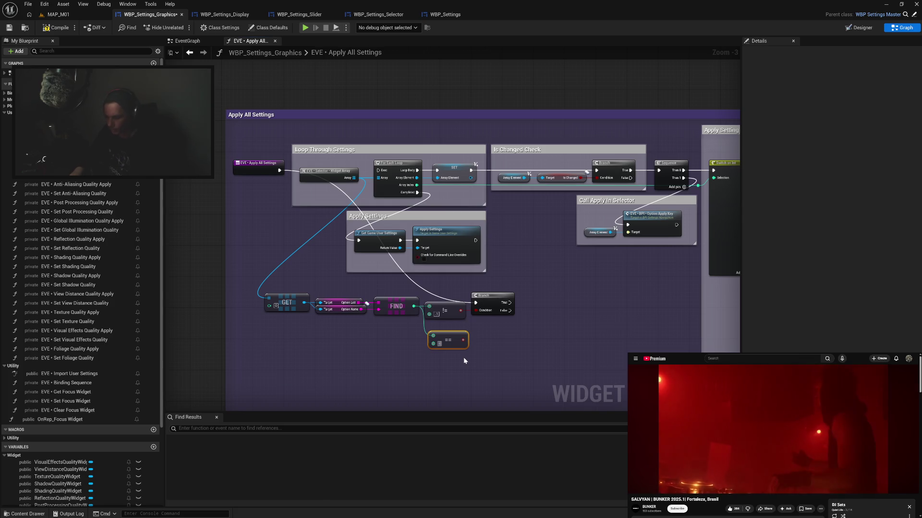
pyautogui.moveTo(465, 340); pyautogui.dragTo(476, 312)
pyautogui.click(454, 318)
pyautogui.press('Delete')
pyautogui.moveTo(448, 341); pyautogui.dragTo(443, 309)
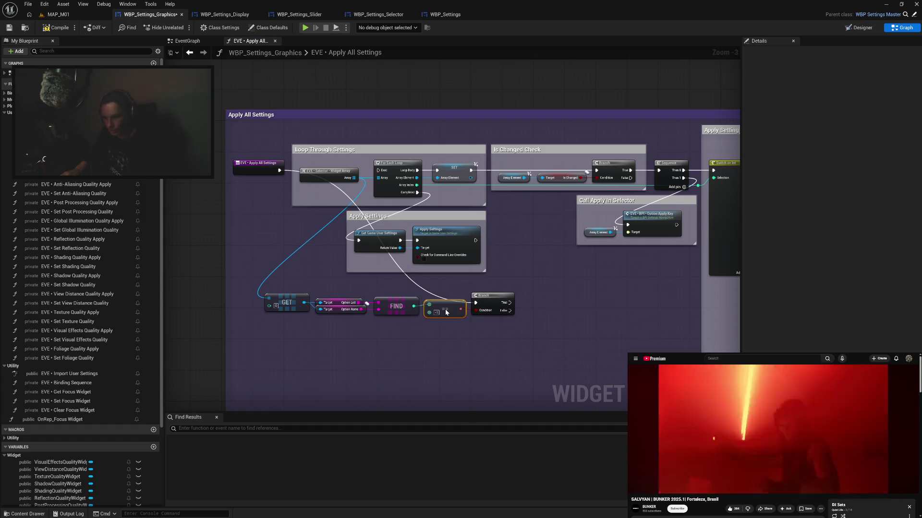
# Shift the reworked chain up-left and bring the Graphics Quality Preset group into view
pyautogui.moveTo(291, 287); pyautogui.dragTo(514, 339)
pyautogui.moveTo(506, 298); pyautogui.dragTo(378, 171)
pyautogui.moveTo(587, 278)
pyautogui.mouseDown()
pyautogui.moveTo(310, 316)
pyautogui.moveTo(545, 327)
pyautogui.moveTo(459, 319)
pyautogui.mouseUp()
pyautogui.click(474, 323)
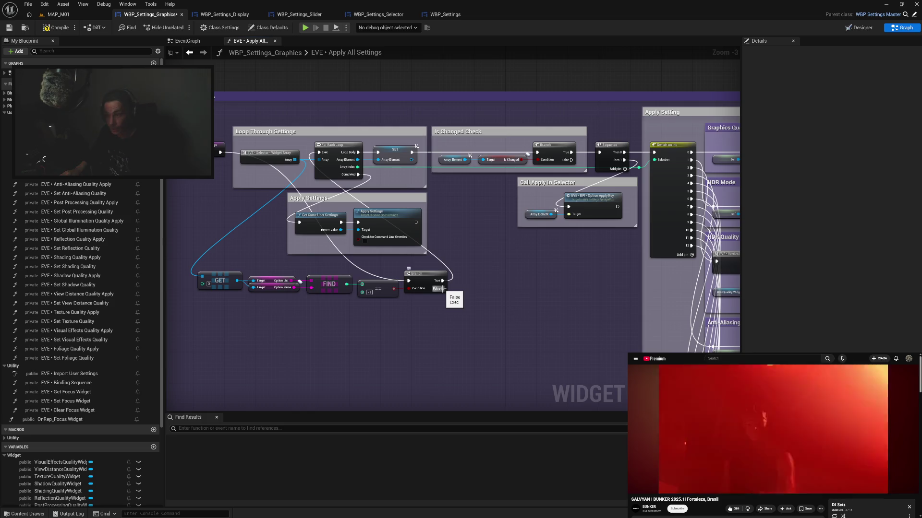
pyautogui.moveTo(444, 288); pyautogui.dragTo(261, 295)
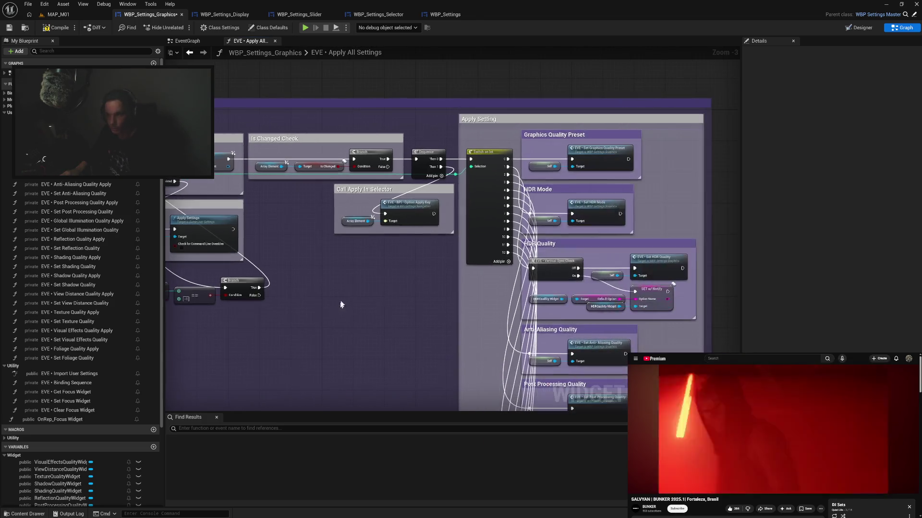
# Paste a copy of the Graphics Quality Preset group and run it from the Branch's False output
pyautogui.click(532, 135)
pyautogui.hotkey('ctrl', 'c')
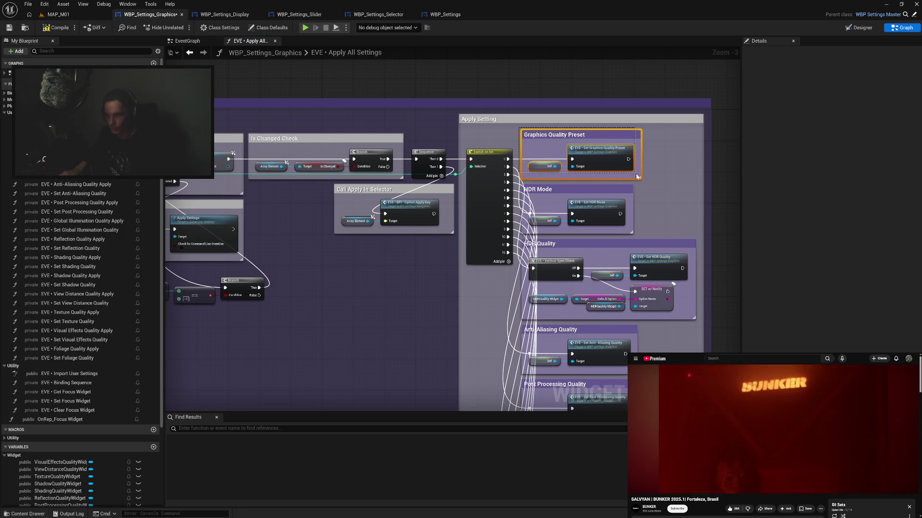
pyautogui.moveTo(204, 339)
pyautogui.mouseDown()
pyautogui.moveTo(359, 276)
pyautogui.moveTo(432, 265)
pyautogui.mouseUp()
pyautogui.hotkey('ctrl', 'v')
pyautogui.moveTo(413, 233)
pyautogui.mouseDown()
pyautogui.moveTo(423, 288)
pyautogui.moveTo(472, 230)
pyautogui.moveTo(460, 209)
pyautogui.mouseUp()
pyautogui.click(451, 278)
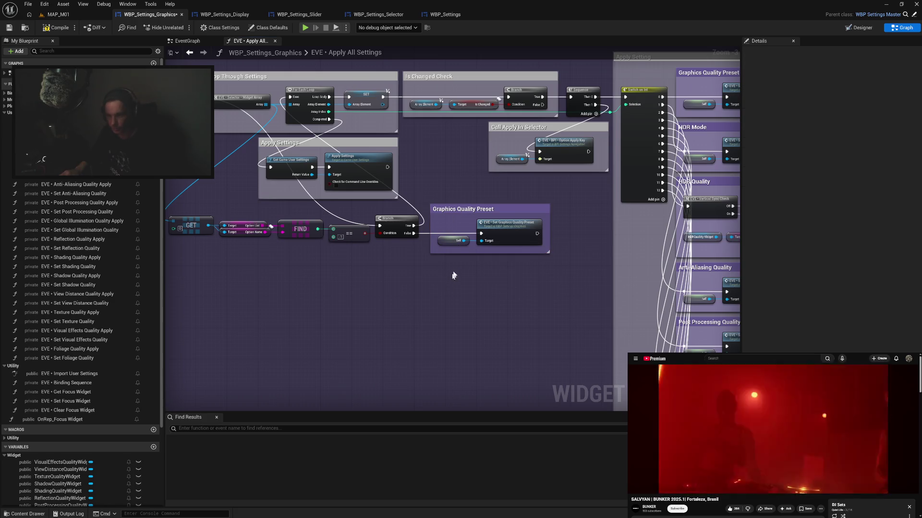
pyautogui.moveTo(519, 210)
pyautogui.mouseDown()
pyautogui.moveTo(555, 210)
pyautogui.moveTo(474, 231)
pyautogui.moveTo(522, 244)
pyautogui.moveTo(331, 230)
pyautogui.moveTo(448, 119)
pyautogui.moveTo(487, 153)
pyautogui.moveTo(507, 253)
pyautogui.mouseUp()
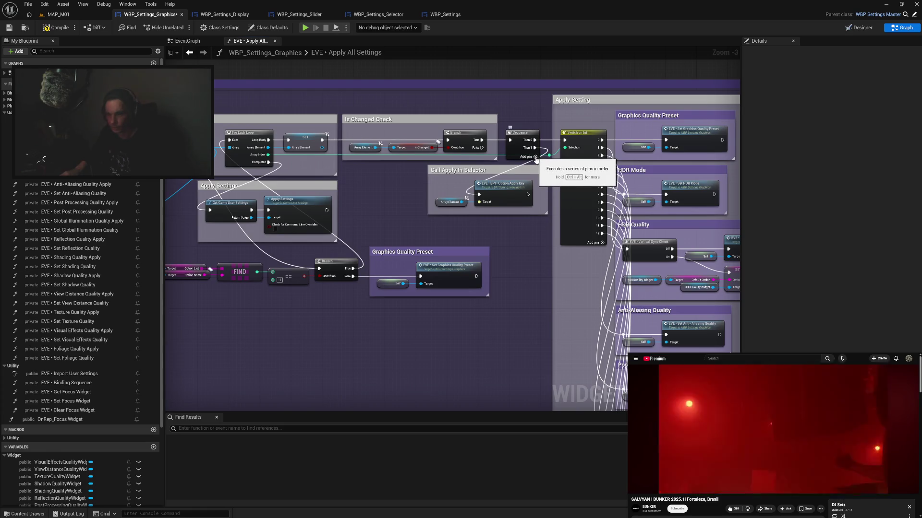
# Add a third Sequence output, lower the Call Apply In Selector group, enlarge its box, and add a reroute
pyautogui.click(534, 157)
pyautogui.moveTo(494, 176)
pyautogui.mouseDown()
pyautogui.moveTo(525, 501)
pyautogui.moveTo(549, 500)
pyautogui.moveTo(555, 351)
pyautogui.moveTo(617, 314)
pyautogui.mouseUp()
pyautogui.moveTo(546, 311); pyautogui.dragTo(546, 363)
pyautogui.doubleClick(580, 325)
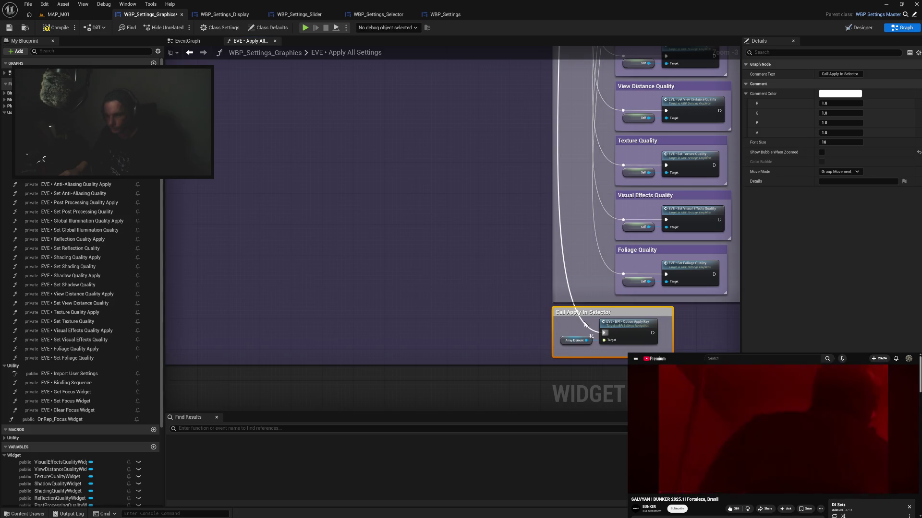
pyautogui.moveTo(585, 325); pyautogui.dragTo(565, 341)
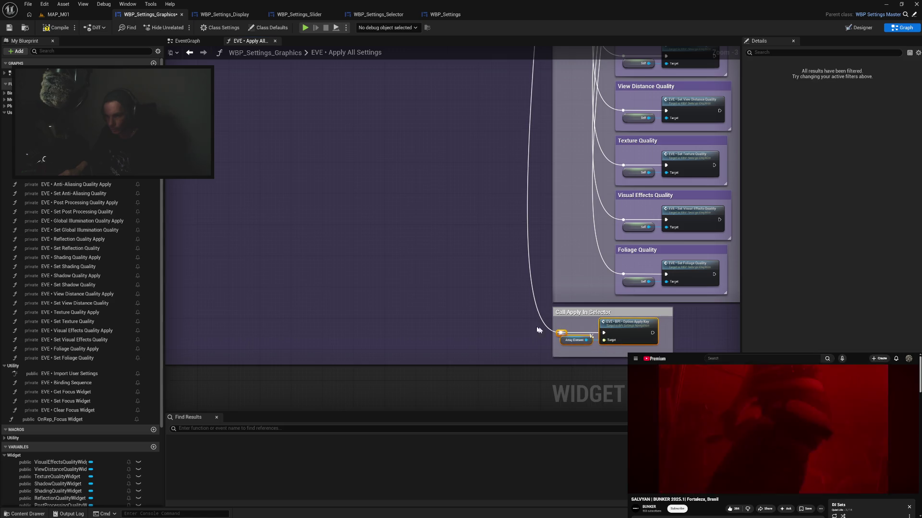
pyautogui.scroll(10, 482, 243)
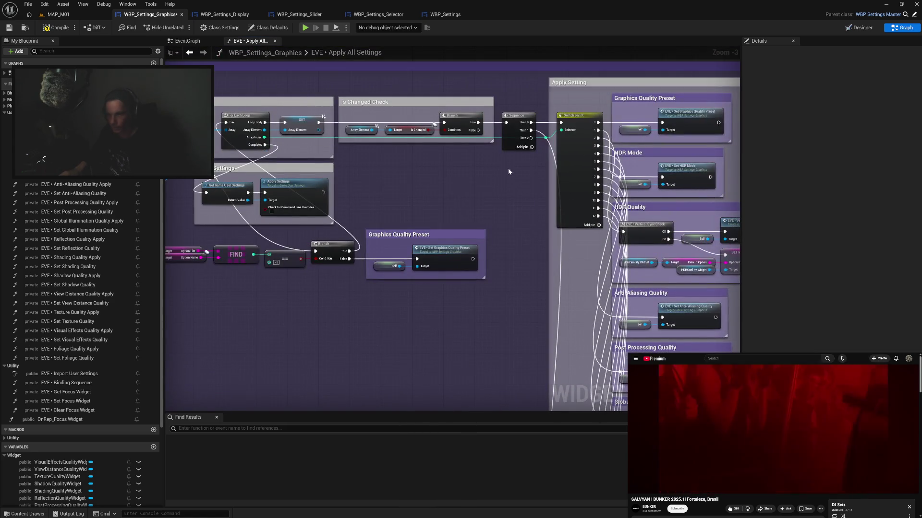
# Add a Return Node fed by Sequence's Then 2 and Set Graphics Quality Preset, then save the blueprint
pyautogui.rightClick(510, 172)
pyautogui.write('ret')
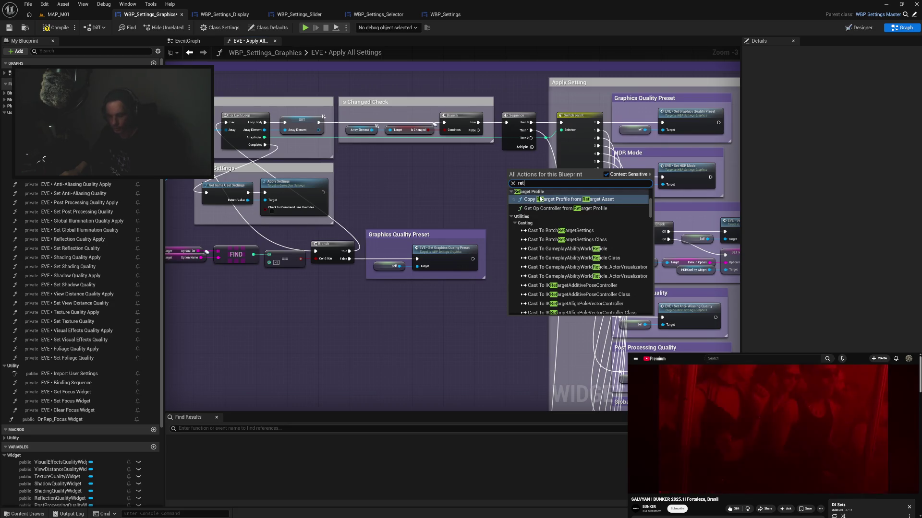
pyautogui.write('urn')
pyautogui.click(552, 298)
pyautogui.moveTo(521, 179); pyautogui.dragTo(517, 169)
pyautogui.moveTo(531, 138)
pyautogui.mouseDown()
pyautogui.moveTo(526, 158)
pyautogui.moveTo(507, 165)
pyautogui.mouseUp()
pyautogui.click(480, 185)
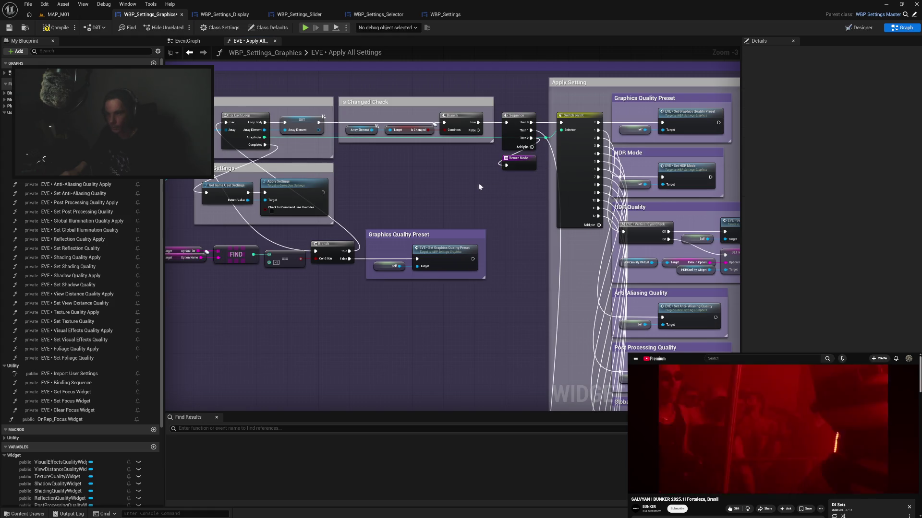
pyautogui.moveTo(472, 259)
pyautogui.mouseDown()
pyautogui.moveTo(519, 214)
pyautogui.moveTo(507, 166)
pyautogui.mouseUp()
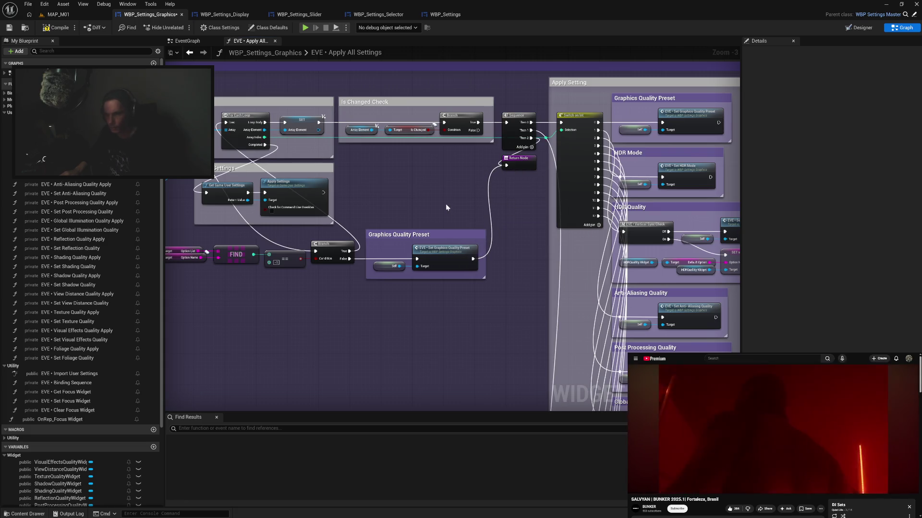
pyautogui.click(48, 29)
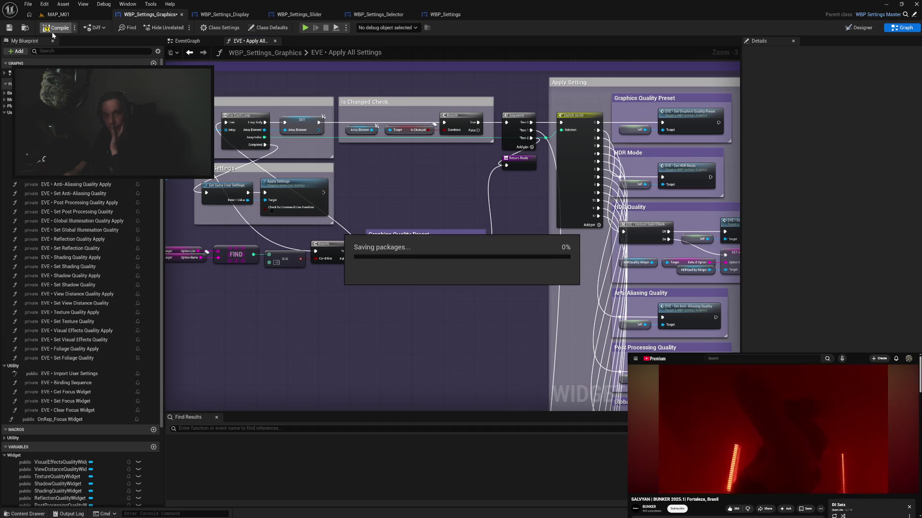
# Add a Get Default Option node from the GET widget, placed below FIND
pyautogui.moveTo(158, 274); pyautogui.dragTo(276, 270)
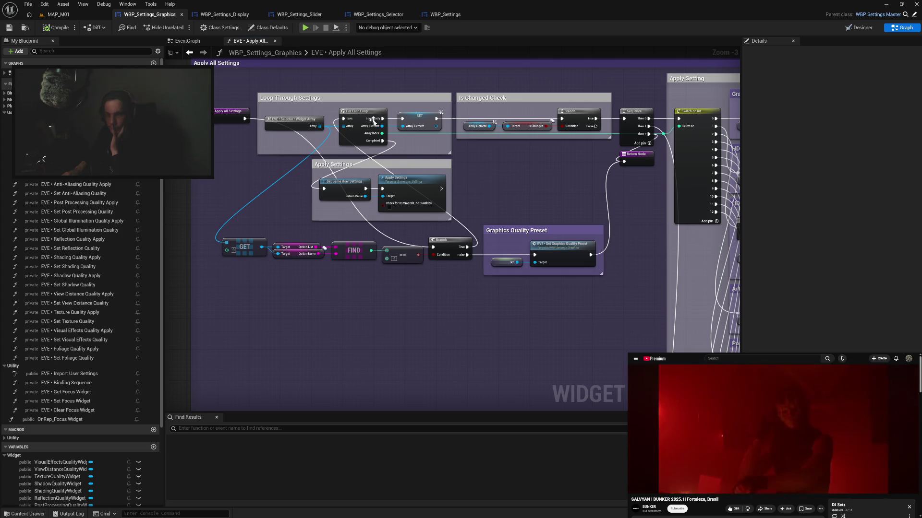
pyautogui.moveTo(599, 196); pyautogui.dragTo(472, 188)
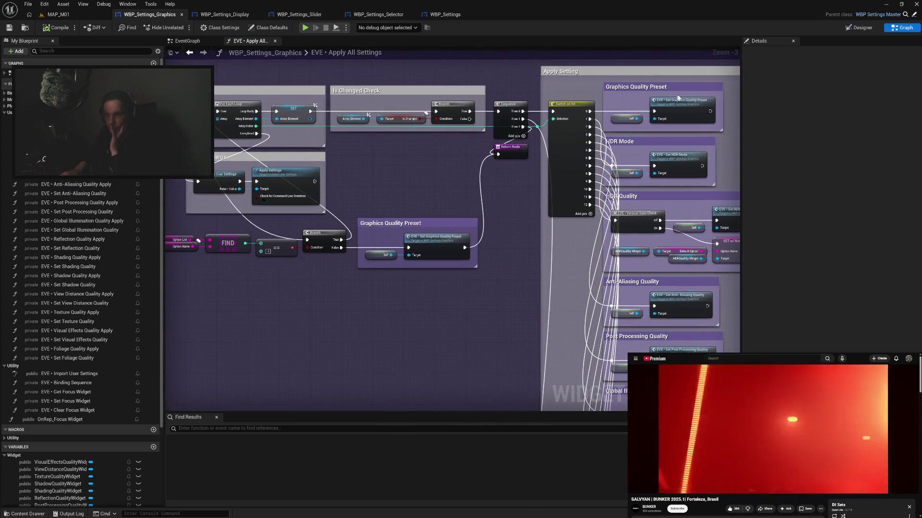
pyautogui.moveTo(333, 302); pyautogui.dragTo(433, 306)
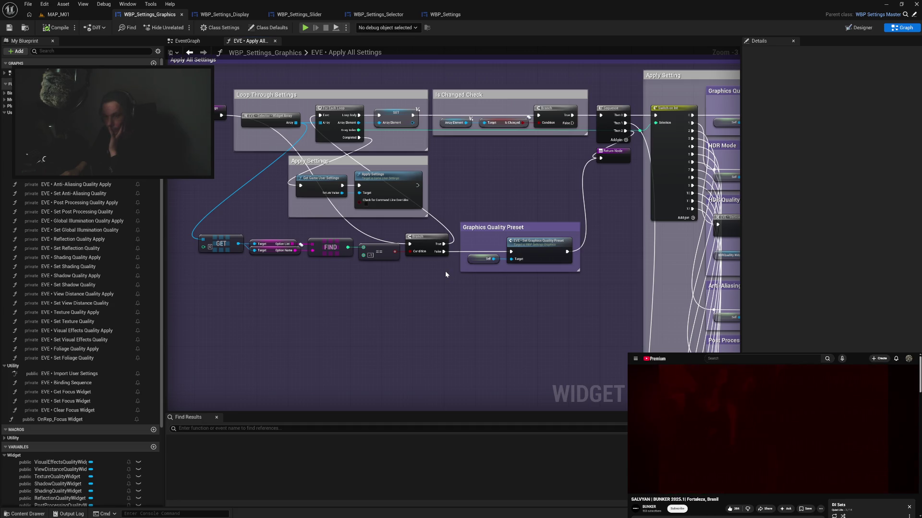
pyautogui.moveTo(480, 283)
pyautogui.mouseDown()
pyautogui.moveTo(385, 286)
pyautogui.moveTo(493, 282)
pyautogui.mouseUp()
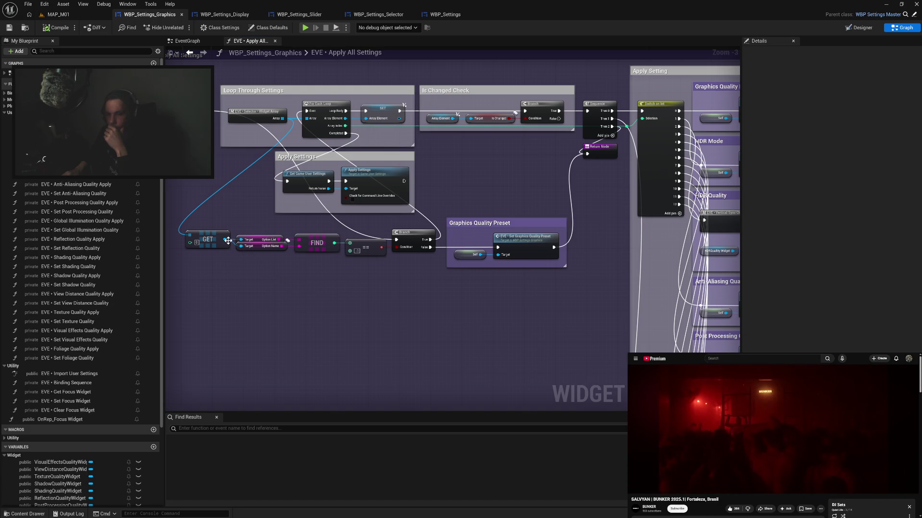
pyautogui.moveTo(224, 240); pyautogui.dragTo(253, 290)
pyautogui.write('defa')
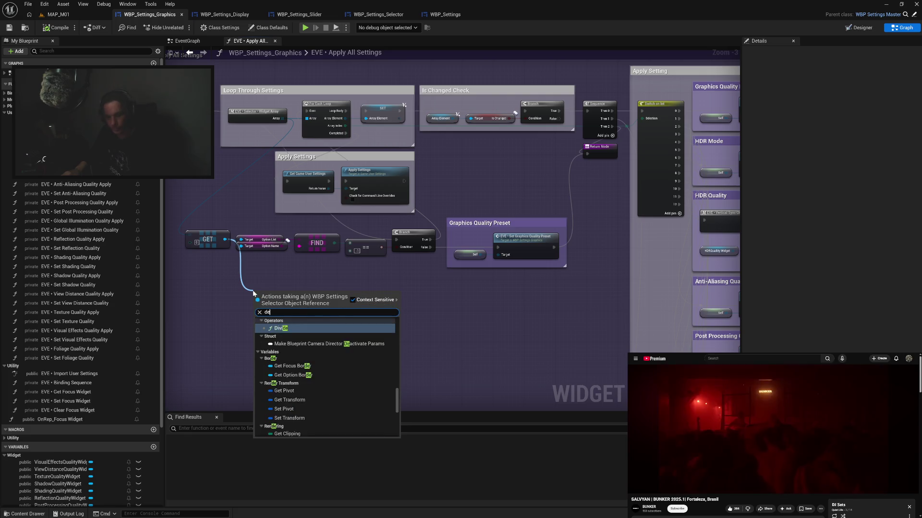
pyautogui.click(319, 408)
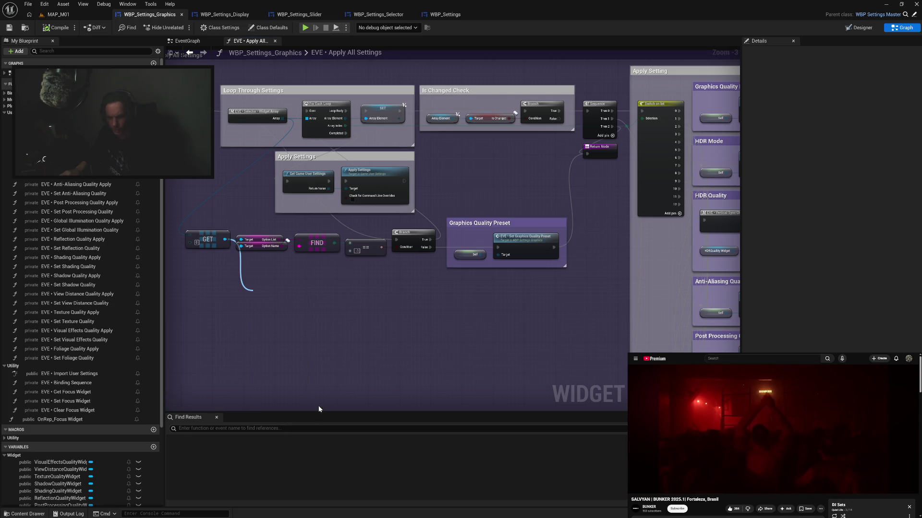
pyautogui.moveTo(288, 294); pyautogui.dragTo(319, 274)
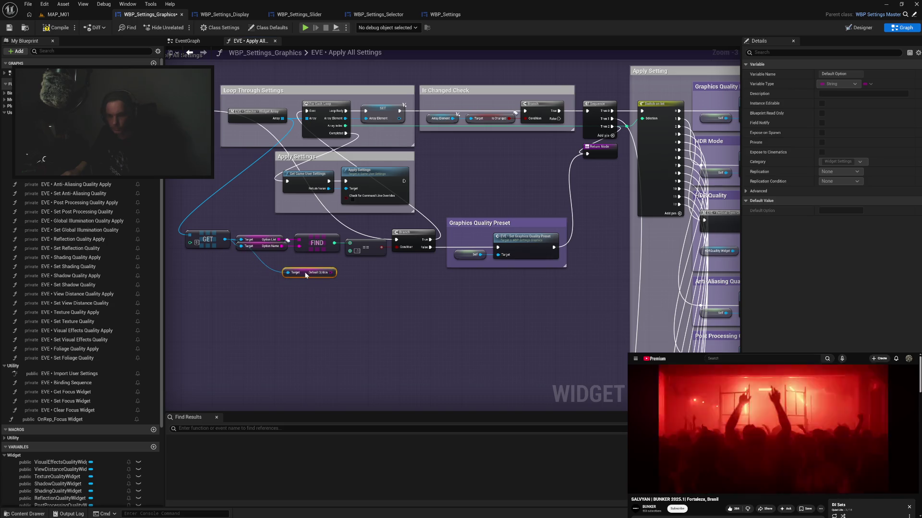
pyautogui.moveTo(305, 279)
pyautogui.mouseDown()
pyautogui.moveTo(326, 284)
pyautogui.moveTo(329, 276)
pyautogui.mouseUp()
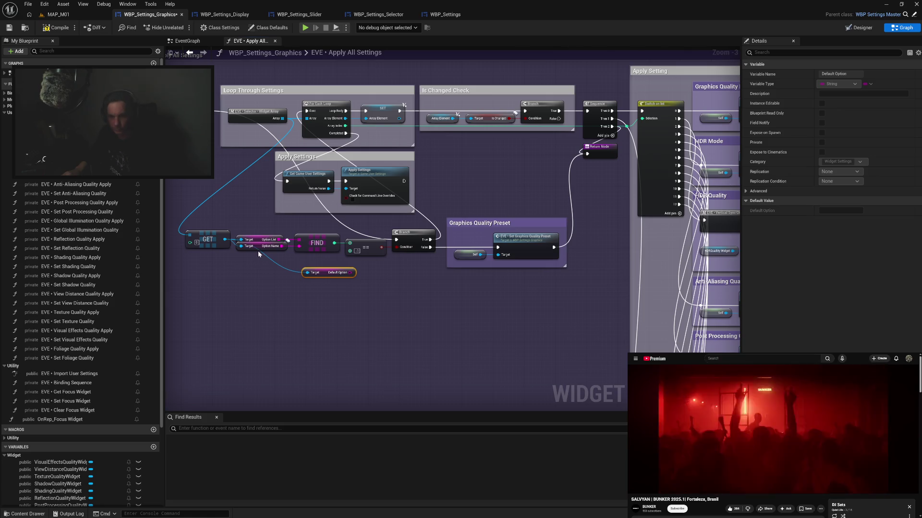
# Duplicate the Option Name getter under Default Option and wire GET into its Target
pyautogui.click(258, 248)
pyautogui.hotkey('ctrl', 'c')
pyautogui.hotkey('ctrl', 'v')
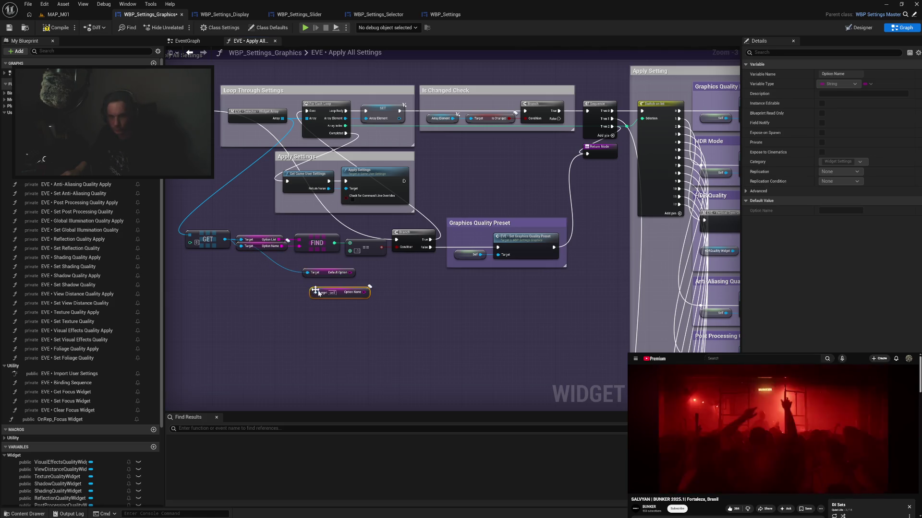
pyautogui.moveTo(346, 296); pyautogui.dragTo(335, 288)
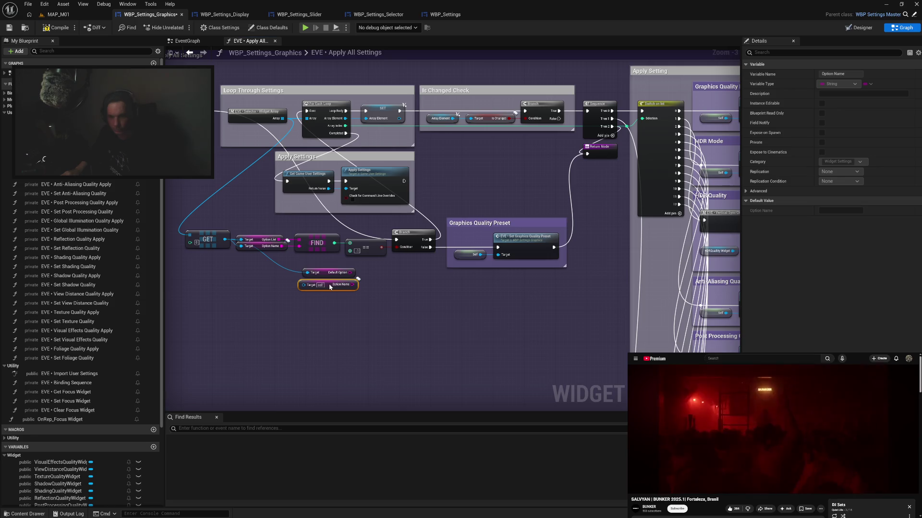
pyautogui.moveTo(225, 239)
pyautogui.mouseDown()
pyautogui.moveTo(281, 278)
pyautogui.moveTo(326, 286)
pyautogui.mouseUp()
pyautogui.click(368, 310)
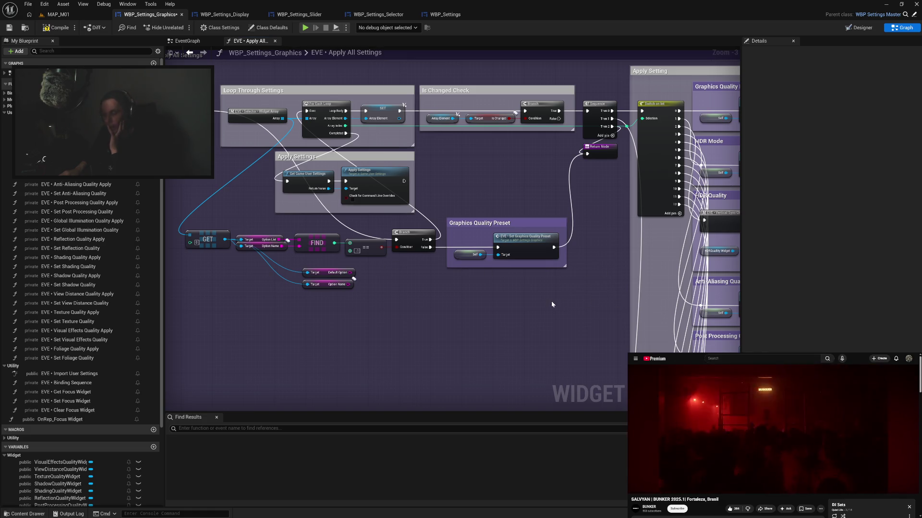
pyautogui.moveTo(547, 305); pyautogui.dragTo(337, 303)
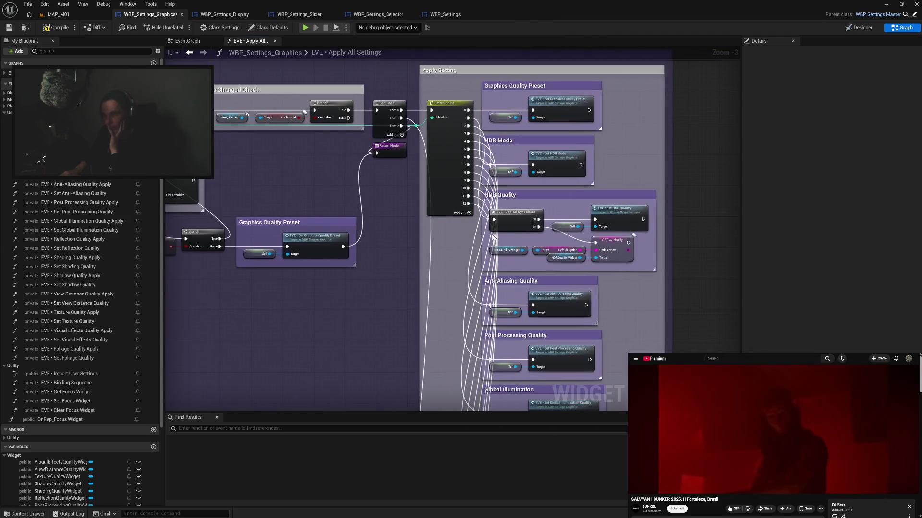
pyautogui.moveTo(479, 447); pyautogui.dragTo(496, 349)
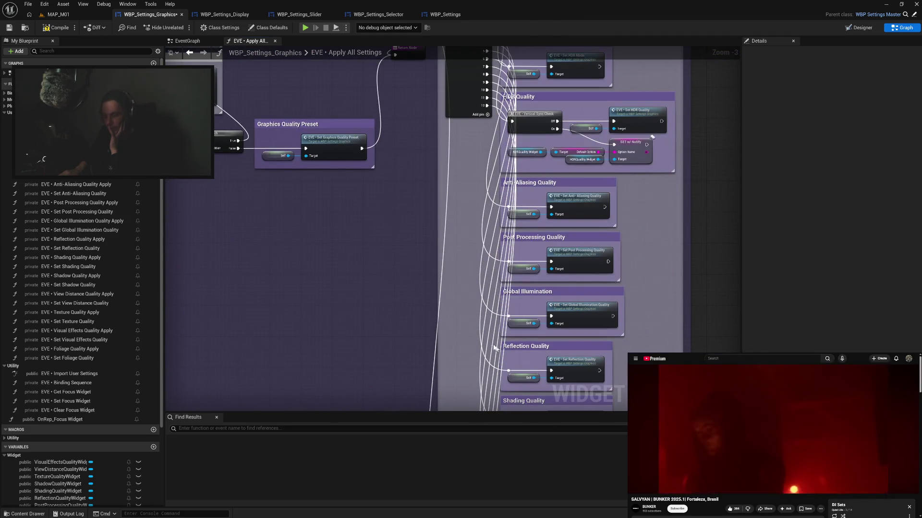
pyautogui.moveTo(202, 225); pyautogui.dragTo(386, 298)
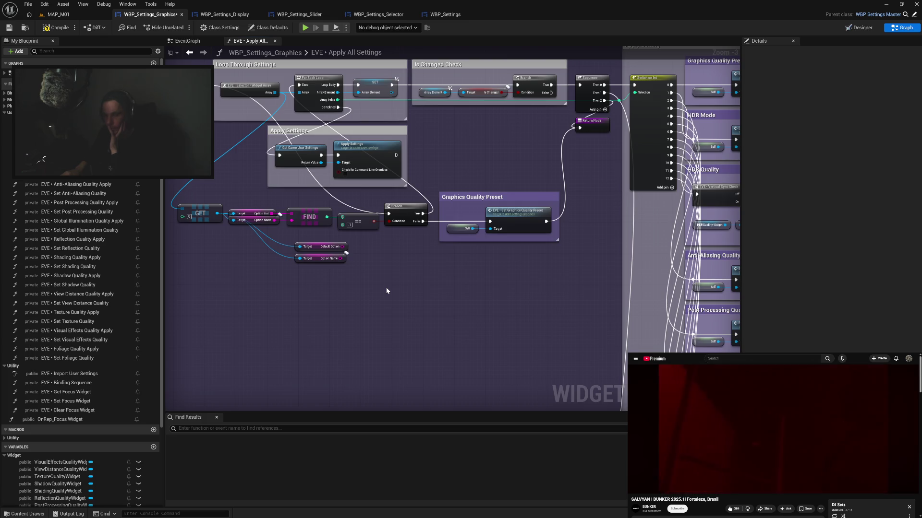
# Compare Default Option with Option Name using a string == node driving a new Branch
pyautogui.moveTo(346, 246); pyautogui.dragTo(359, 247)
pyautogui.write('eq')
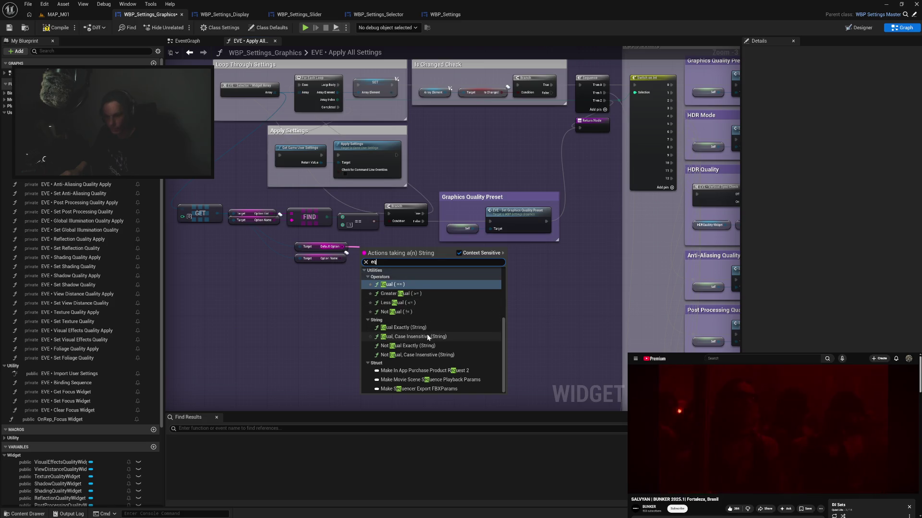
pyautogui.click(427, 336)
pyautogui.moveTo(342, 258); pyautogui.dragTo(370, 254)
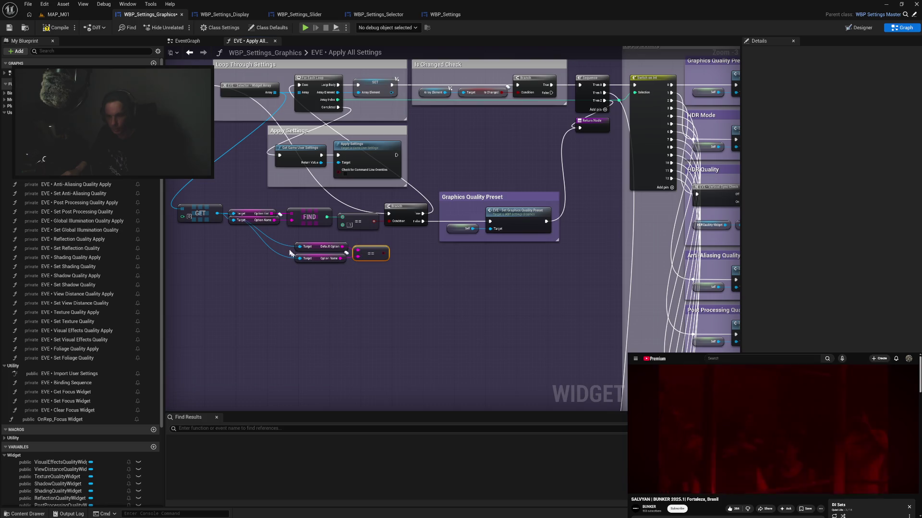
pyautogui.click(402, 246)
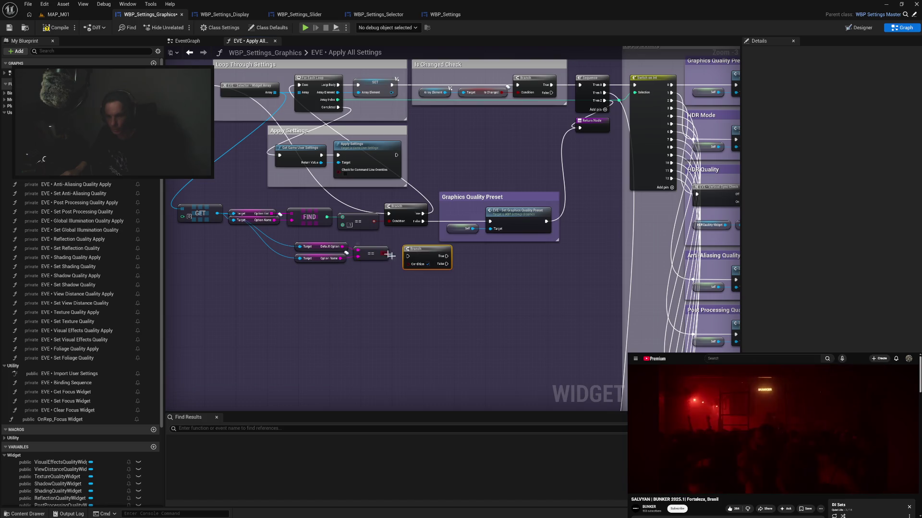
pyautogui.moveTo(386, 253); pyautogui.dragTo(407, 264)
pyautogui.moveTo(345, 244)
pyautogui.mouseDown()
pyautogui.moveTo(405, 269)
pyautogui.moveTo(401, 248)
pyautogui.mouseUp()
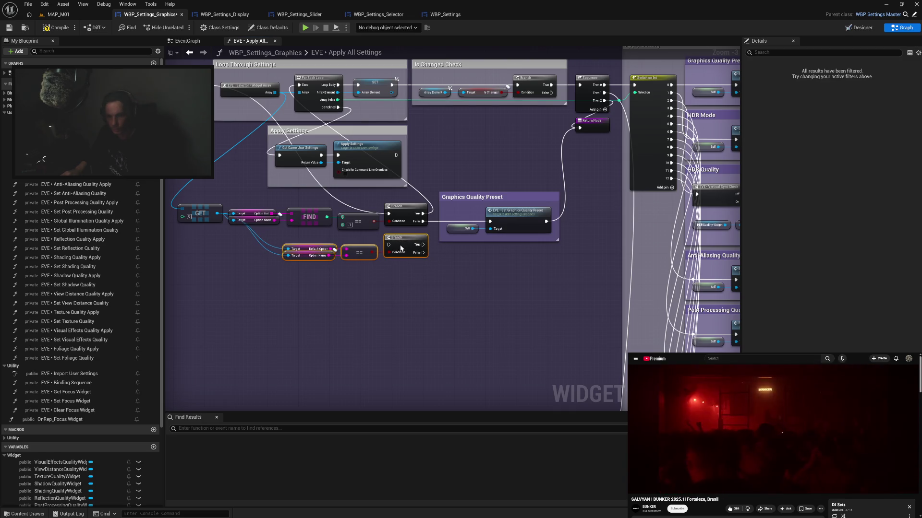
pyautogui.click(309, 288)
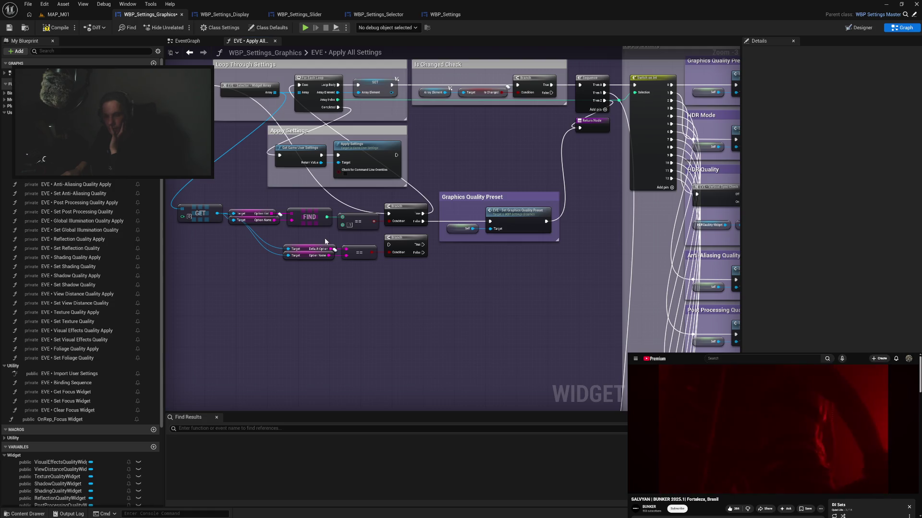
# Move the comparison group lower and start a connection from the array element
pyautogui.moveTo(304, 237)
pyautogui.mouseDown()
pyautogui.moveTo(399, 264)
pyautogui.moveTo(404, 252)
pyautogui.moveTo(405, 264)
pyautogui.mouseUp()
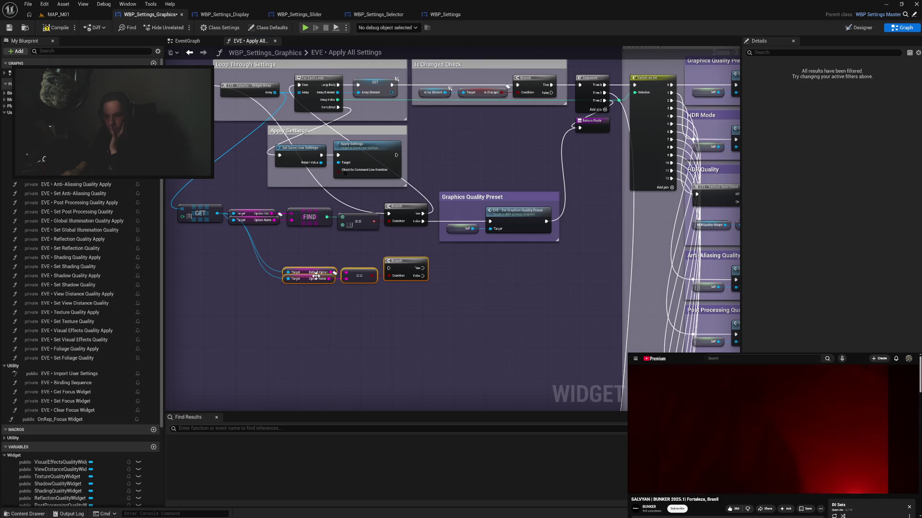
pyautogui.moveTo(422, 276); pyautogui.dragTo(449, 298)
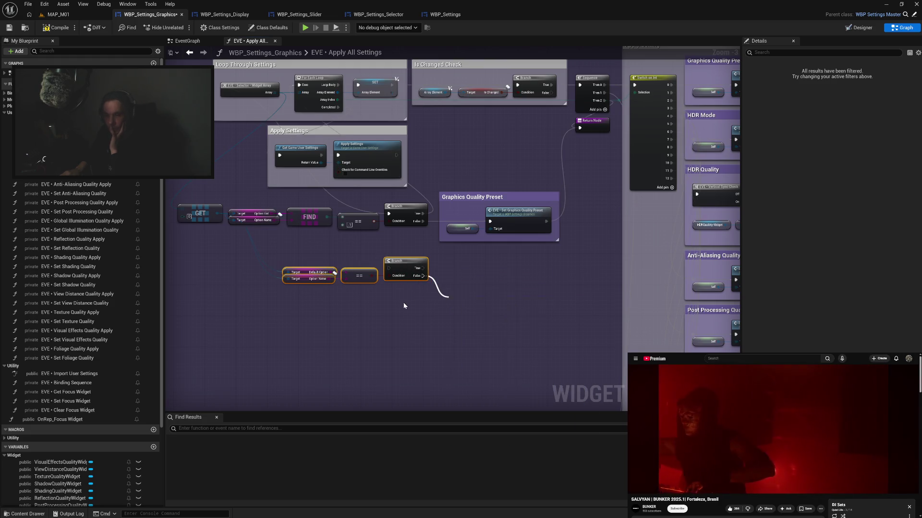
pyautogui.click(403, 303)
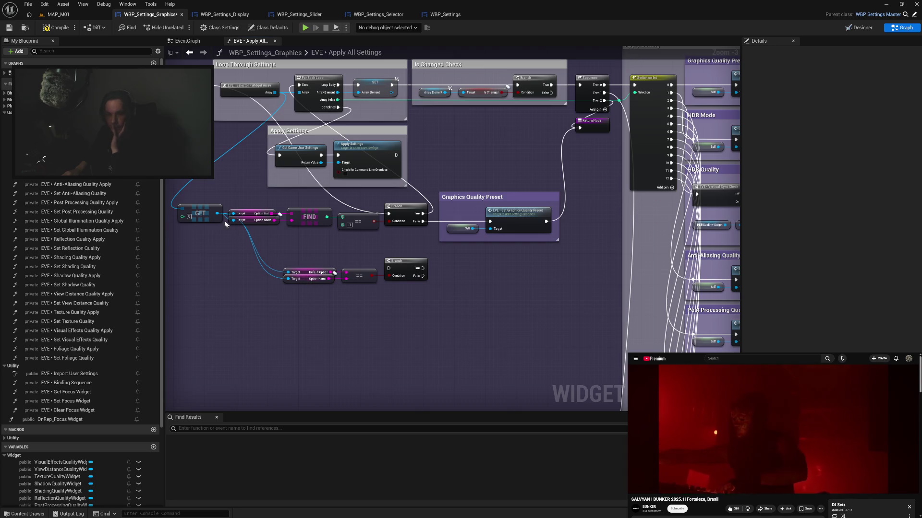
pyautogui.moveTo(219, 217)
pyautogui.mouseDown()
pyautogui.moveTo(241, 254)
pyautogui.moveTo(310, 317)
pyautogui.moveTo(400, 316)
pyautogui.mouseUp()
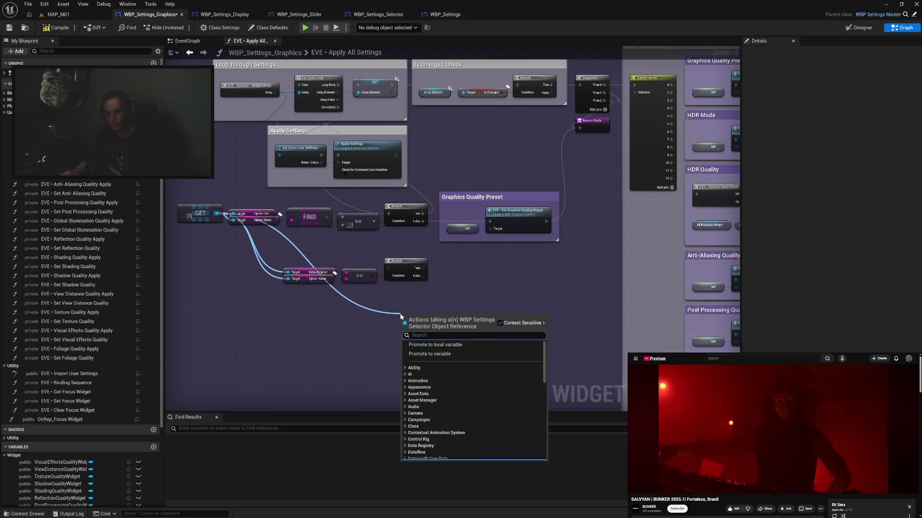
pyautogui.write('set')
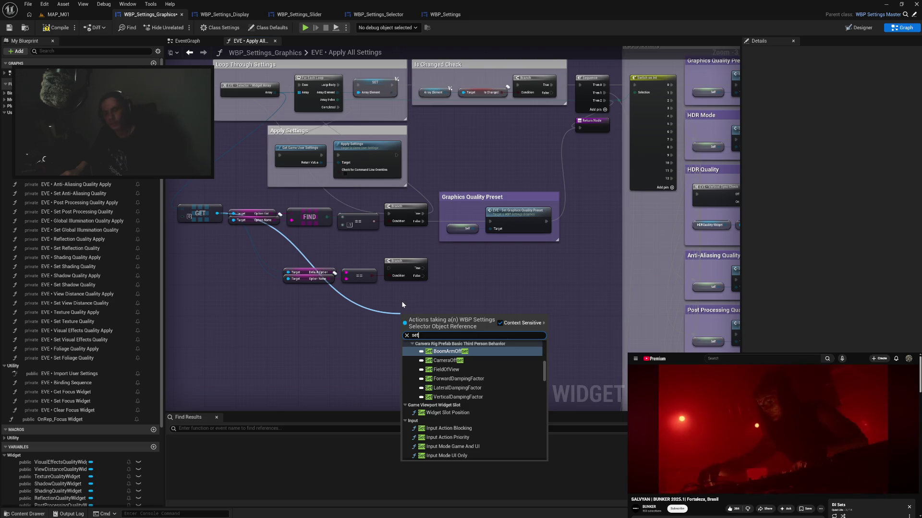
pyautogui.press('Escape')
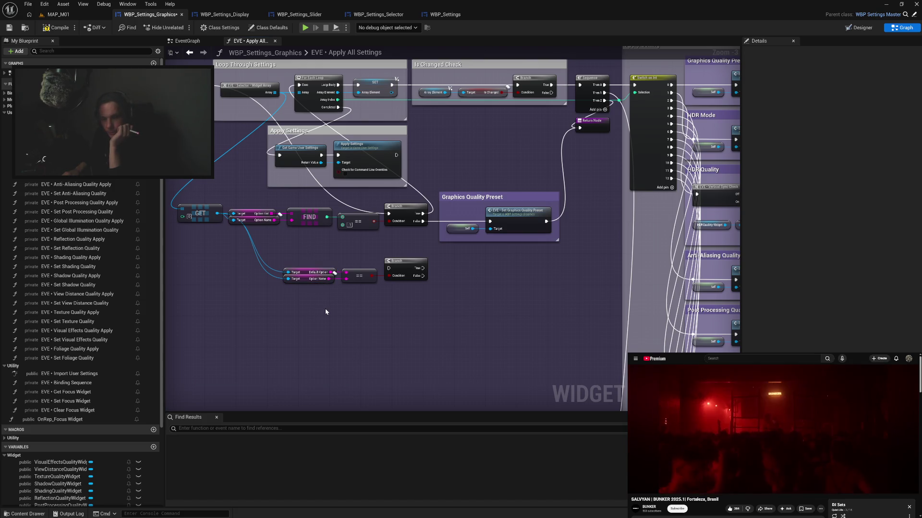
pyautogui.moveTo(438, 306)
pyautogui.mouseDown()
pyautogui.moveTo(387, 312)
pyautogui.moveTo(416, 315)
pyautogui.moveTo(386, 321)
pyautogui.mouseUp()
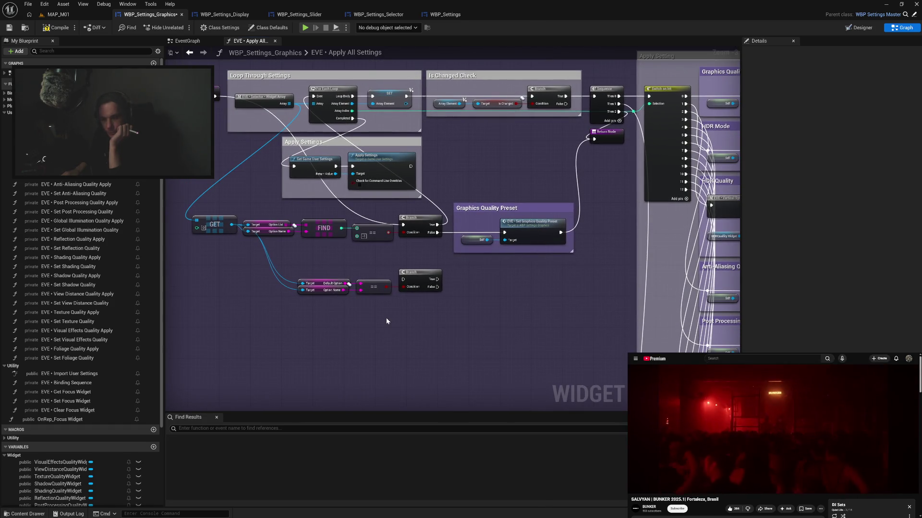
pyautogui.moveTo(460, 318)
pyautogui.mouseDown()
pyautogui.moveTo(326, 326)
pyautogui.moveTo(381, 317)
pyautogui.mouseUp()
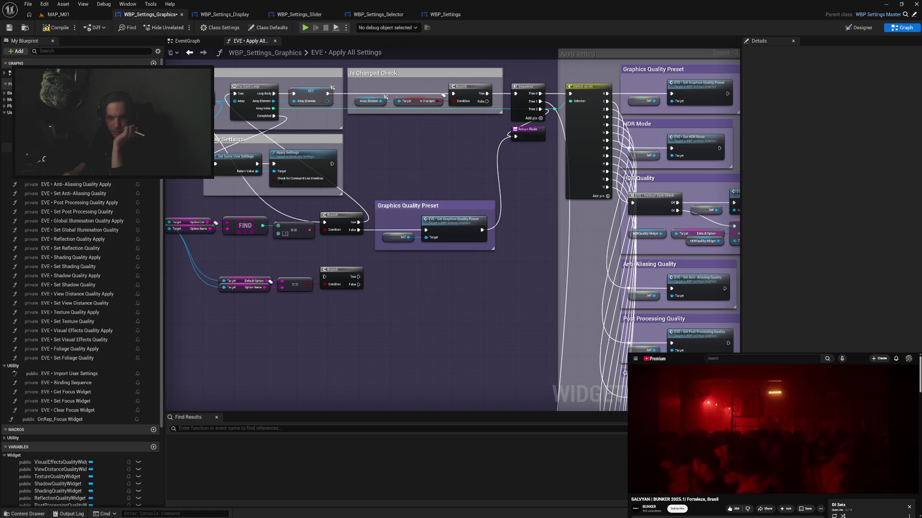
pyautogui.doubleClick(453, 219)
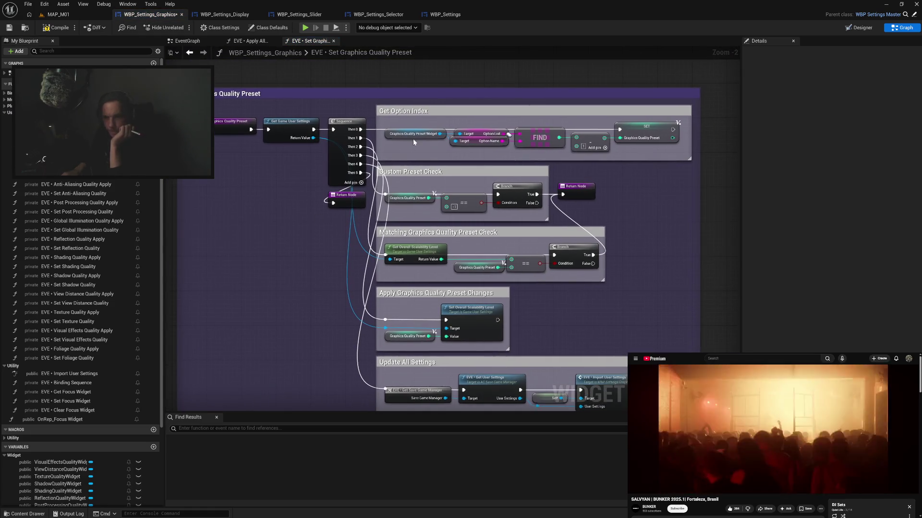
# Inspect the Set Graphics Quality Preset function's Update All Settings section, then return to Apply All Settings
pyautogui.moveTo(436, 146); pyautogui.dragTo(397, 148)
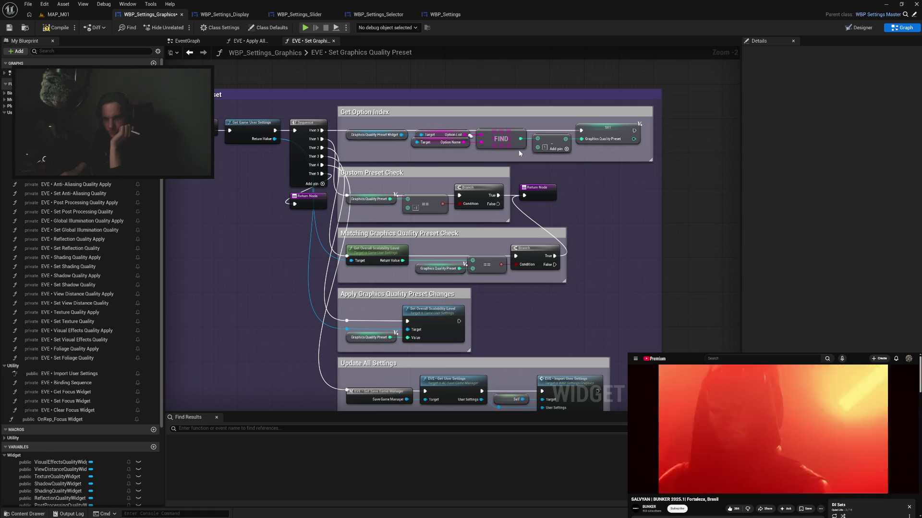
pyautogui.moveTo(558, 224)
pyautogui.mouseDown()
pyautogui.moveTo(558, 138)
pyautogui.moveTo(606, 246)
pyautogui.mouseUp()
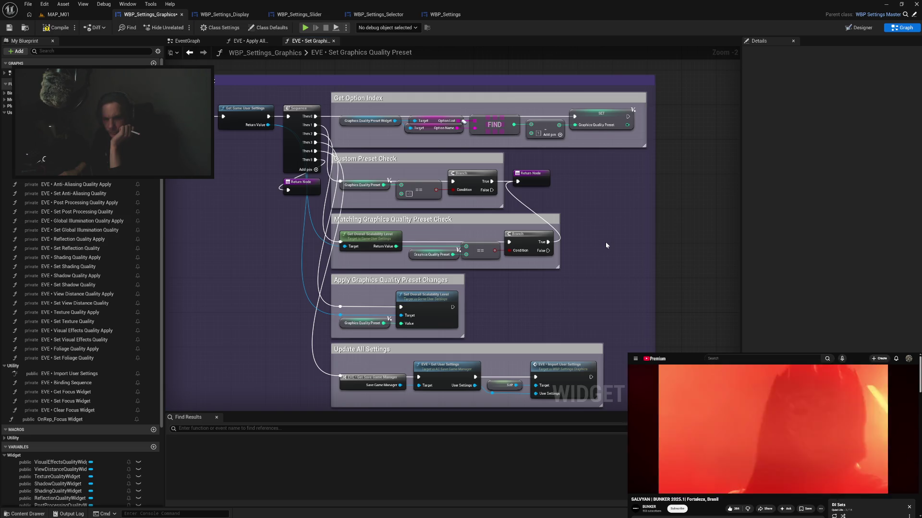
pyautogui.moveTo(606, 245)
pyautogui.mouseDown()
pyautogui.moveTo(605, 226)
pyautogui.moveTo(597, 227)
pyautogui.mouseUp()
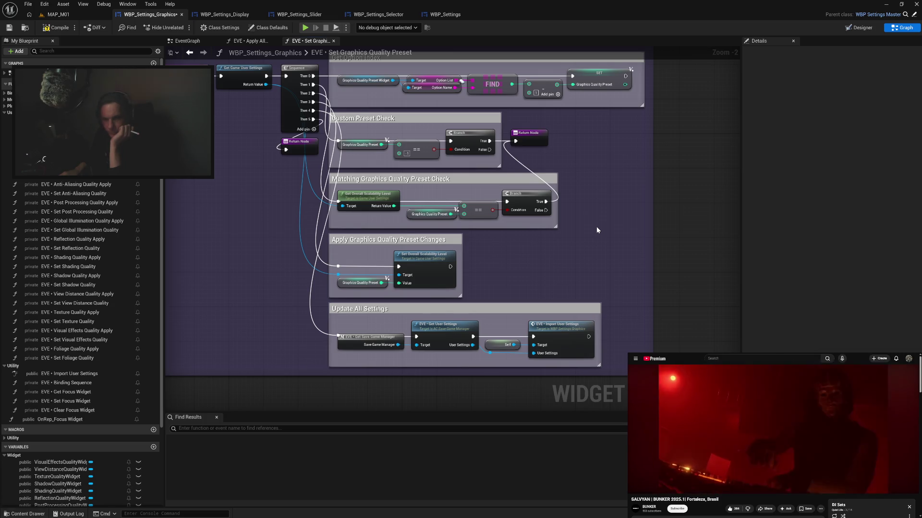
pyautogui.moveTo(486, 198)
pyautogui.mouseDown()
pyautogui.moveTo(522, 220)
pyautogui.moveTo(531, 202)
pyautogui.moveTo(565, 220)
pyautogui.moveTo(534, 196)
pyautogui.moveTo(568, 222)
pyautogui.mouseUp()
pyautogui.click(530, 189)
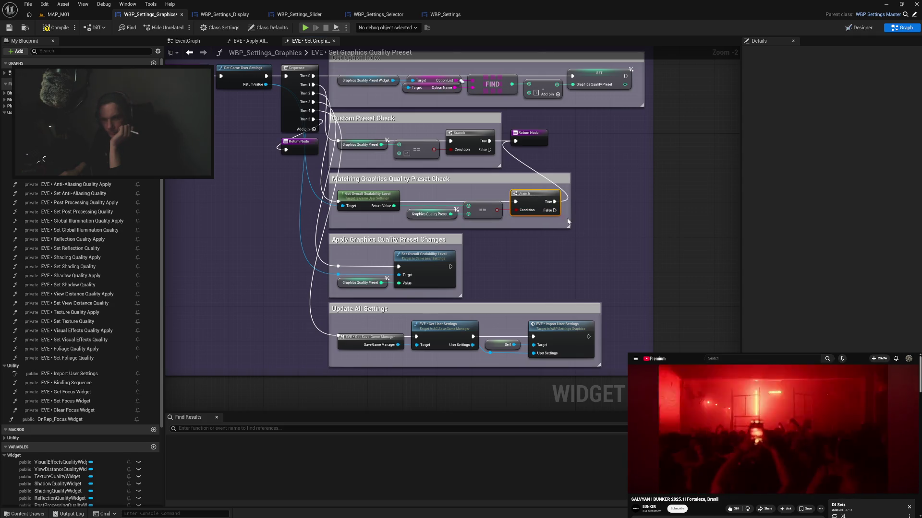
pyautogui.click(592, 223)
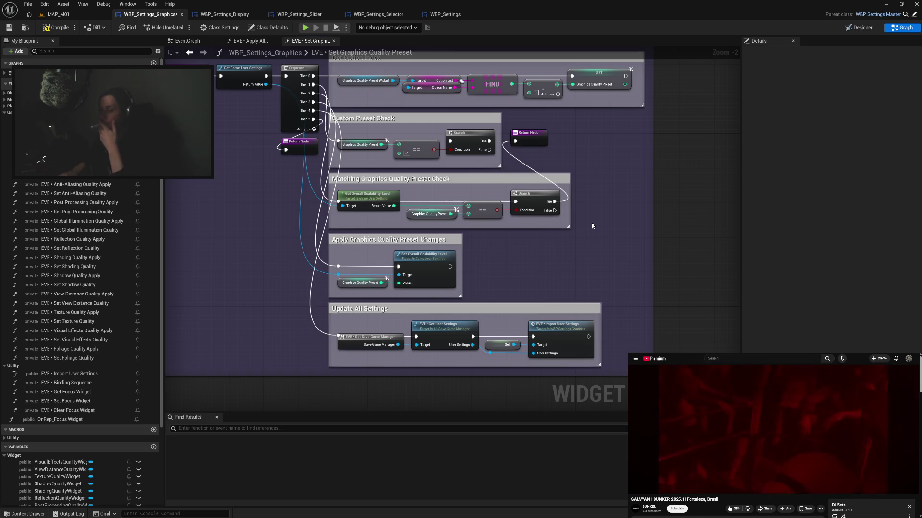
pyautogui.scroll(2, 600, 242)
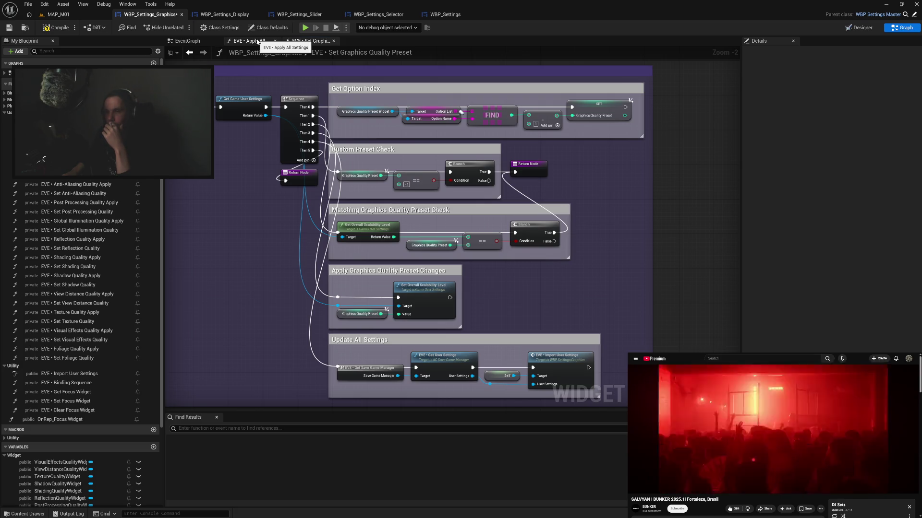
pyautogui.click(258, 43)
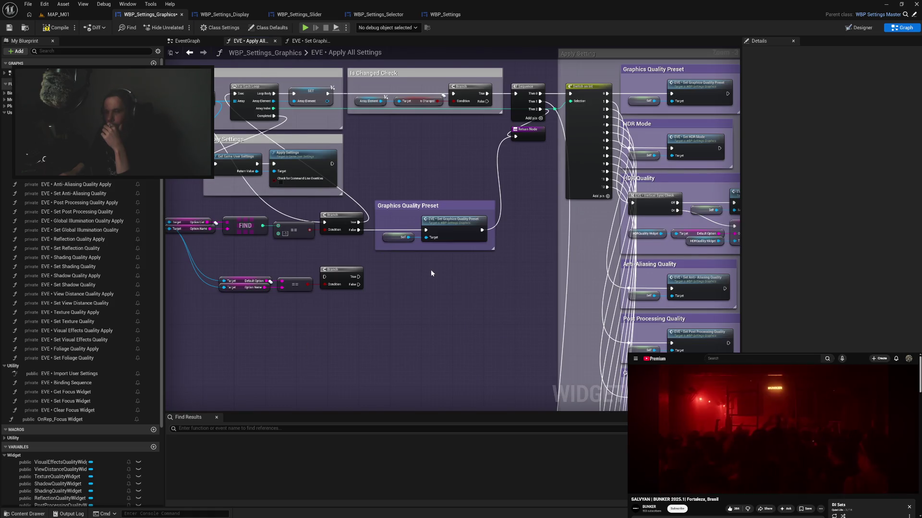
# Feed the first Branch's False output into the lower Branch and move the Default Option check beside it
pyautogui.moveTo(431, 273); pyautogui.dragTo(490, 274)
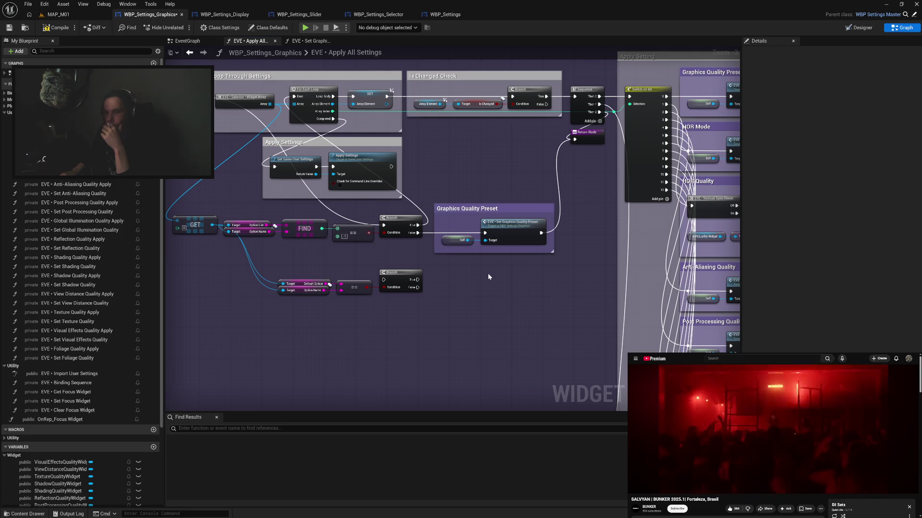
pyautogui.moveTo(418, 233)
pyautogui.mouseDown()
pyautogui.moveTo(408, 267)
pyautogui.moveTo(386, 281)
pyautogui.mouseUp()
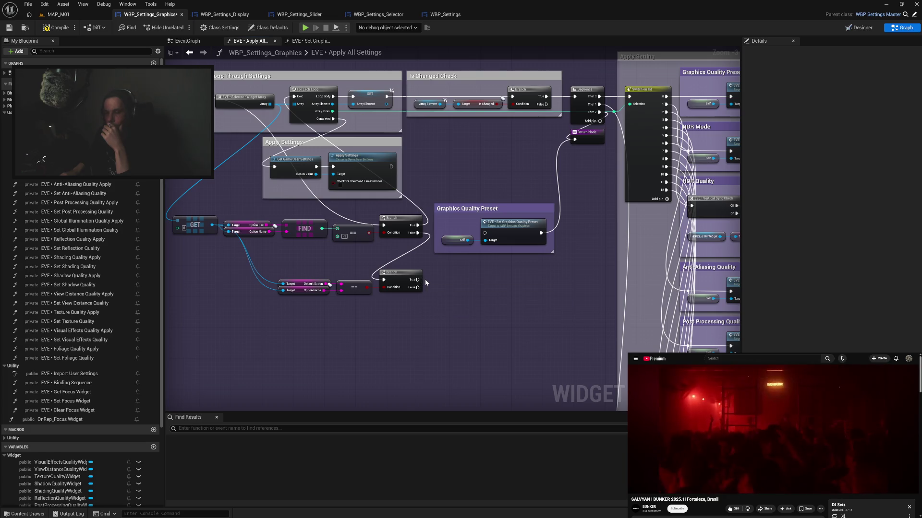
pyautogui.moveTo(427, 272)
pyautogui.mouseDown()
pyautogui.moveTo(355, 293)
pyautogui.moveTo(276, 300)
pyautogui.mouseUp()
pyautogui.moveTo(402, 282); pyautogui.dragTo(403, 254)
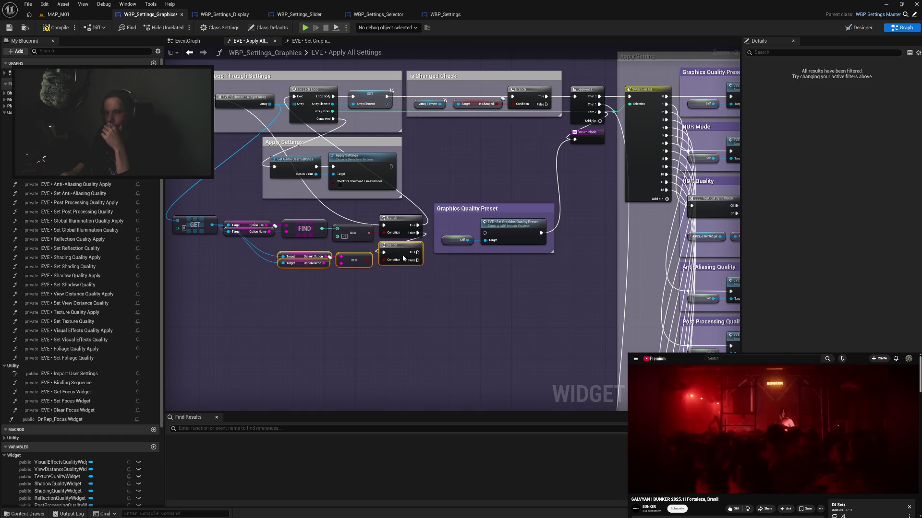
pyautogui.click(421, 293)
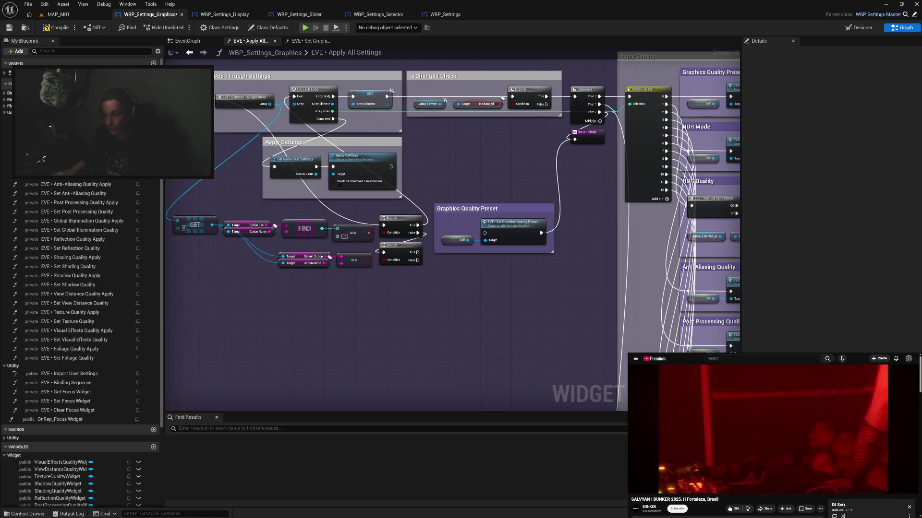
pyautogui.moveTo(502, 418)
pyautogui.mouseDown()
pyautogui.moveTo(385, 323)
pyautogui.moveTo(364, 344)
pyautogui.moveTo(378, 343)
pyautogui.mouseUp()
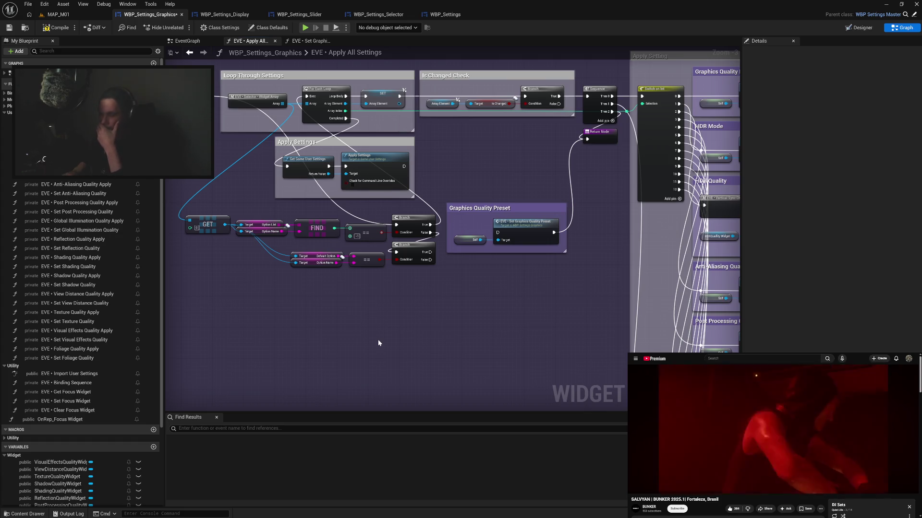
pyautogui.moveTo(587, 248); pyautogui.dragTo(448, 244)
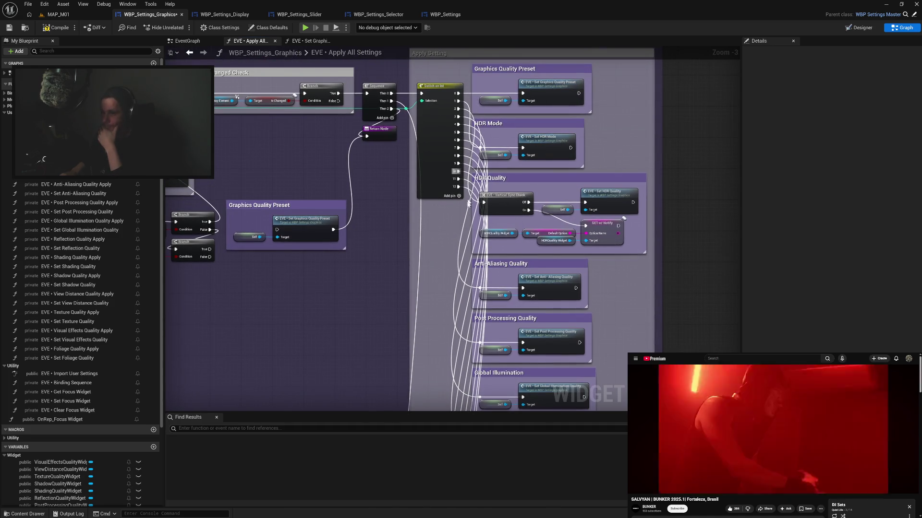
pyautogui.scroll(-3, 465, 216)
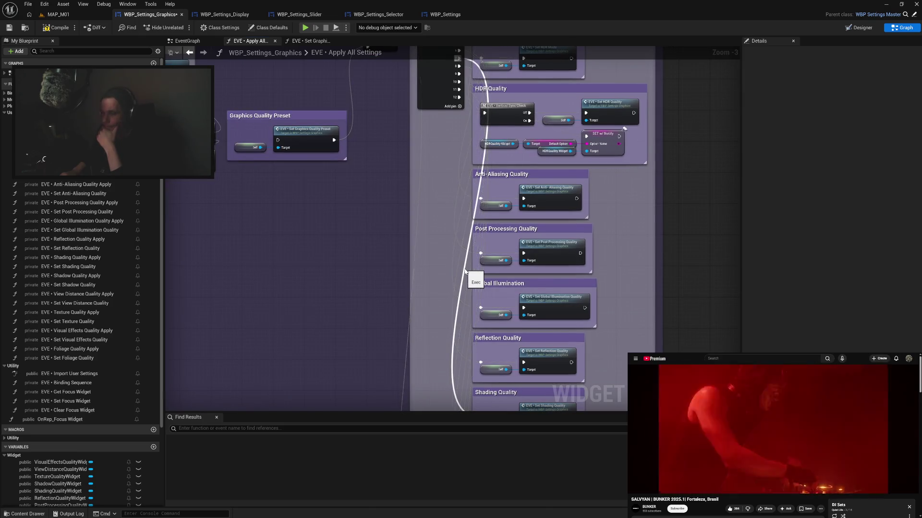
pyautogui.moveTo(429, 301); pyautogui.dragTo(469, 288)
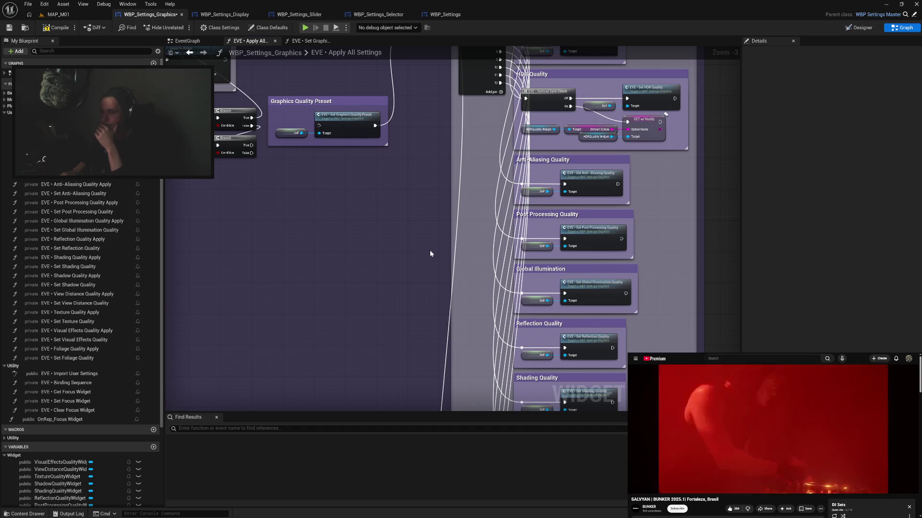
pyautogui.moveTo(373, 226); pyautogui.dragTo(485, 246)
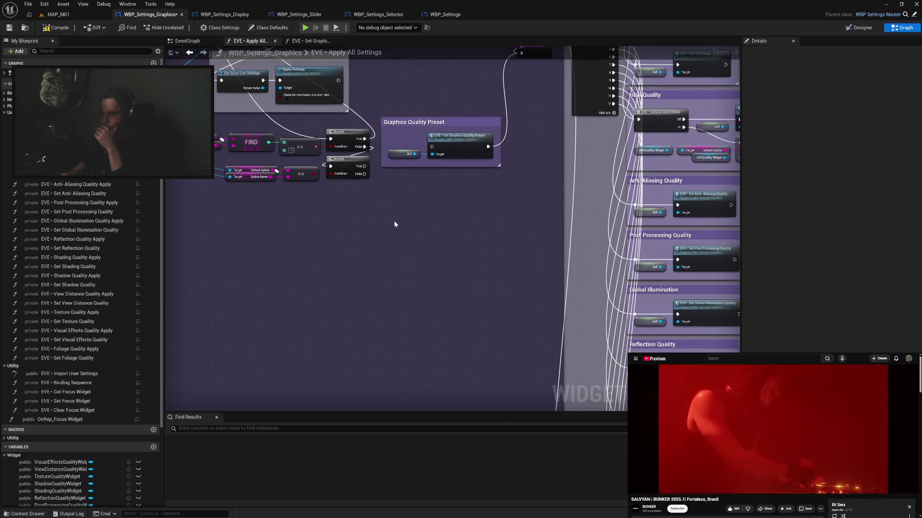
pyautogui.moveTo(394, 221); pyautogui.dragTo(476, 239)
pyautogui.moveTo(560, 251)
pyautogui.mouseDown()
pyautogui.moveTo(461, 250)
pyautogui.moveTo(469, 295)
pyautogui.mouseUp()
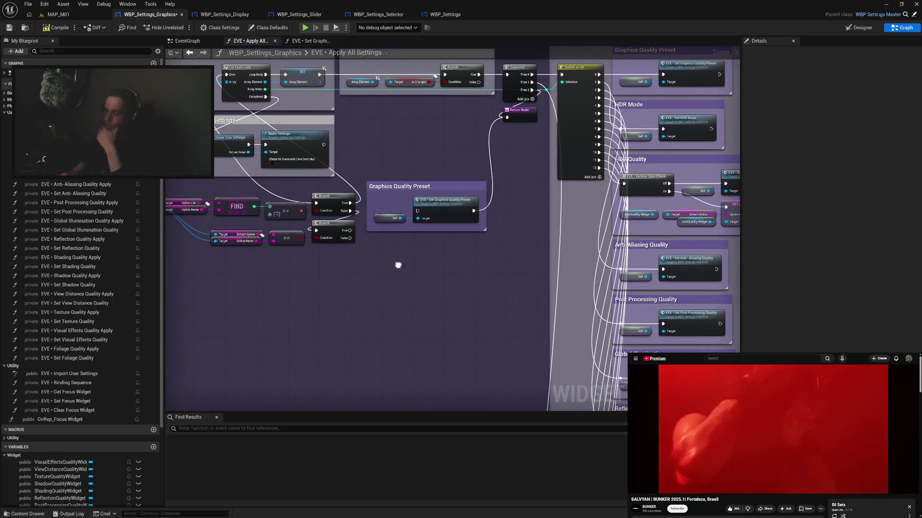
pyautogui.moveTo(397, 264); pyautogui.dragTo(465, 285)
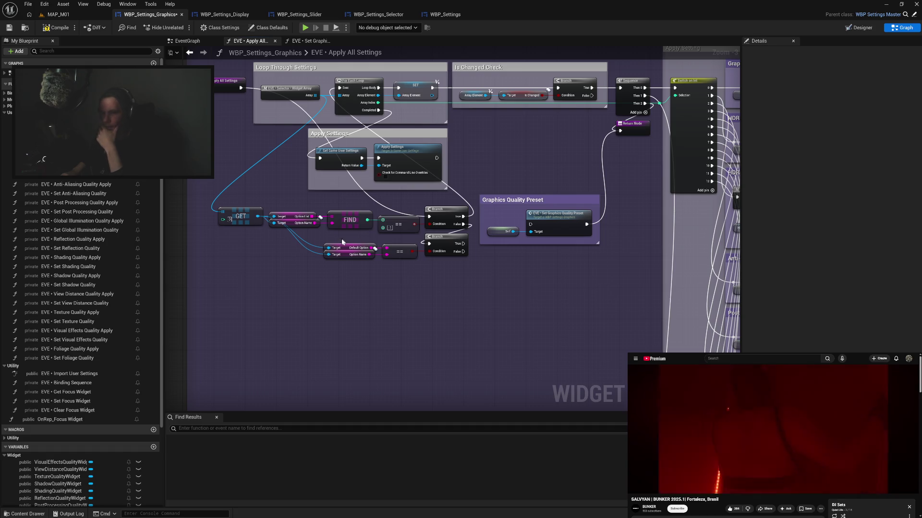
pyautogui.moveTo(332, 237)
pyautogui.mouseDown()
pyautogui.moveTo(405, 267)
pyautogui.moveTo(336, 253)
pyautogui.moveTo(384, 289)
pyautogui.mouseUp()
# Add a NOT Boolean node on the comparison result, placed below the comparison nodes
pyautogui.write('not b')
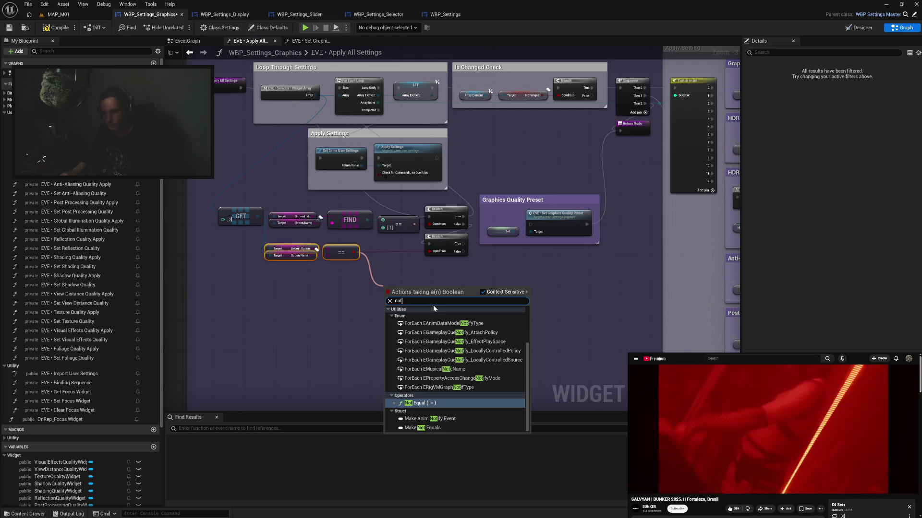
pyautogui.press('Return')
pyautogui.moveTo(402, 288); pyautogui.dragTo(390, 273)
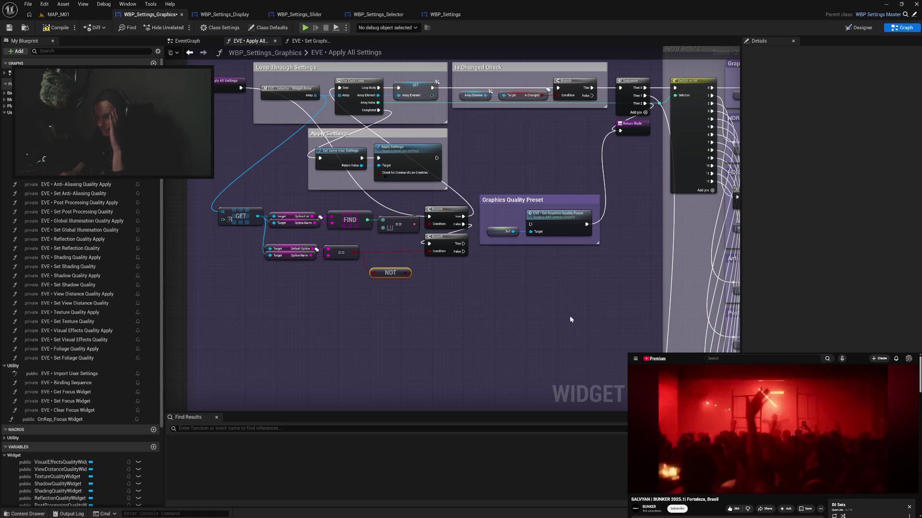
pyautogui.moveTo(570, 315); pyautogui.dragTo(556, 272)
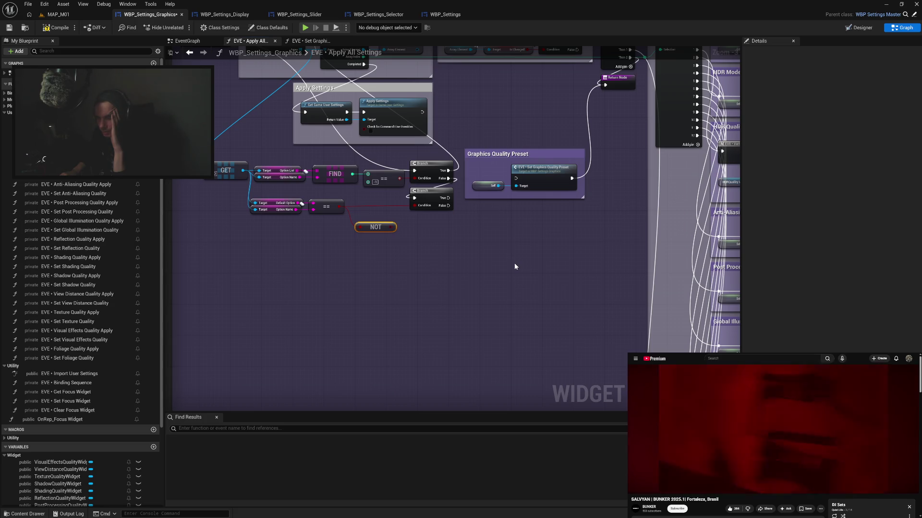
pyautogui.click(470, 253)
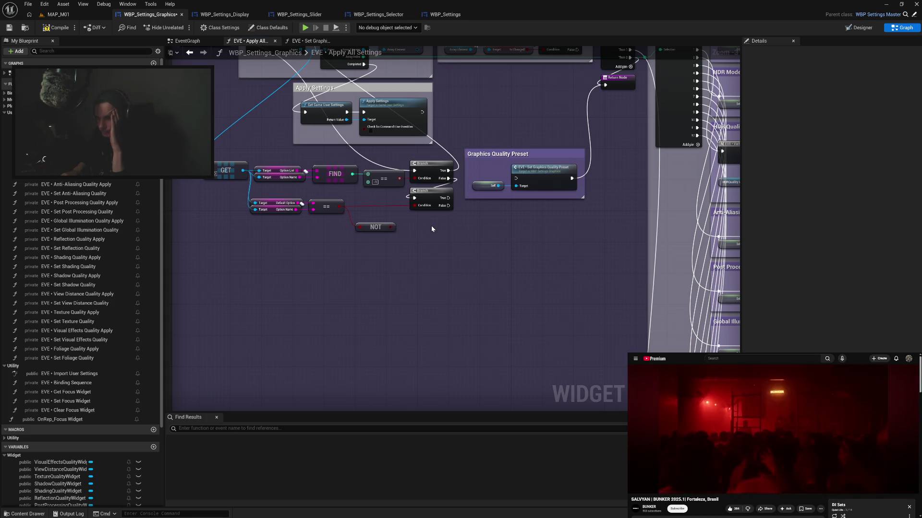
# Wire the upper Branch's False output into the lower Branch and shift that Branch left
pyautogui.moveTo(444, 180); pyautogui.dragTo(435, 192)
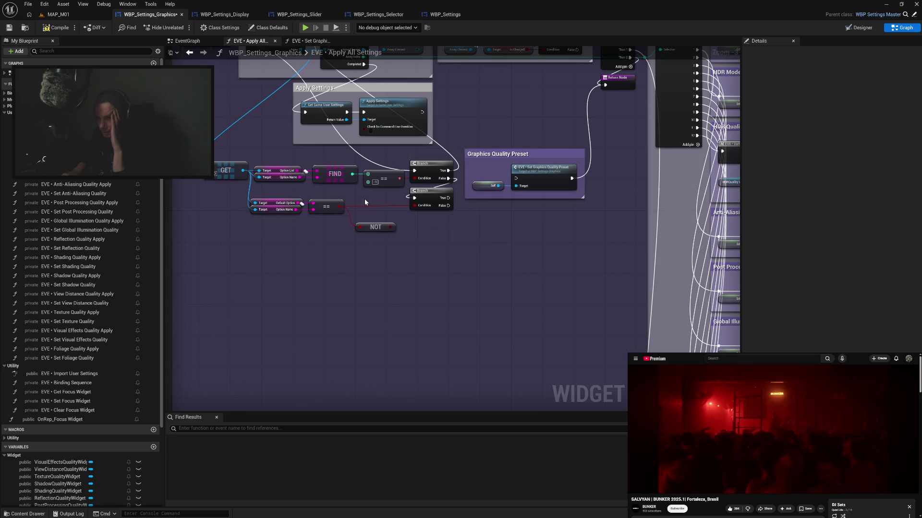
pyautogui.moveTo(278, 190); pyautogui.dragTo(294, 202)
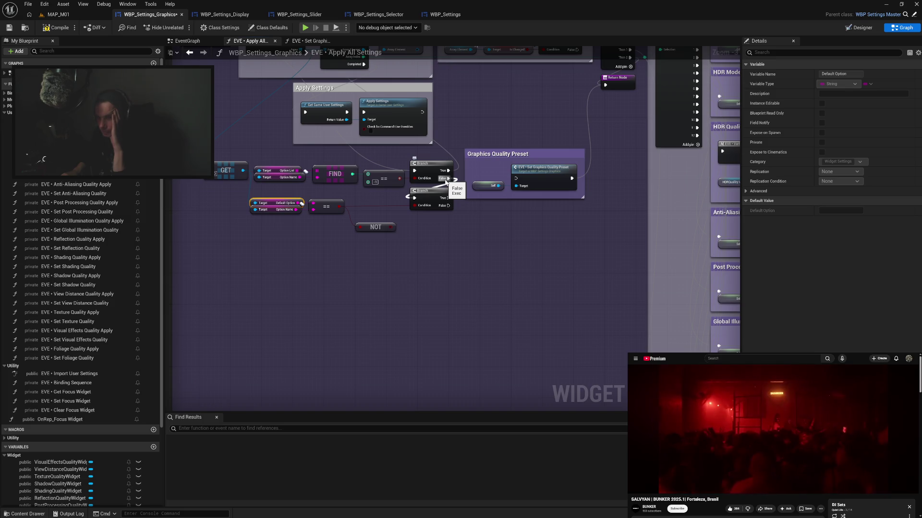
pyautogui.moveTo(446, 181); pyautogui.dragTo(417, 199)
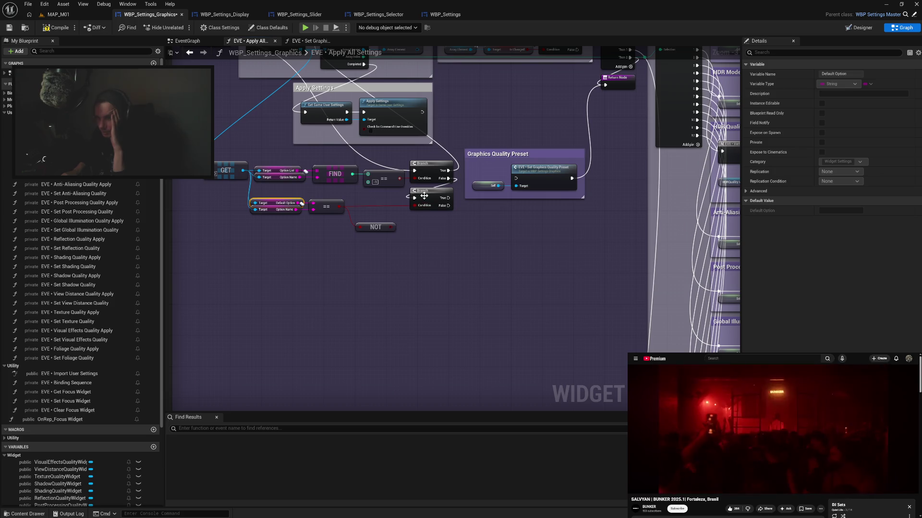
pyautogui.moveTo(424, 196); pyautogui.dragTo(383, 202)
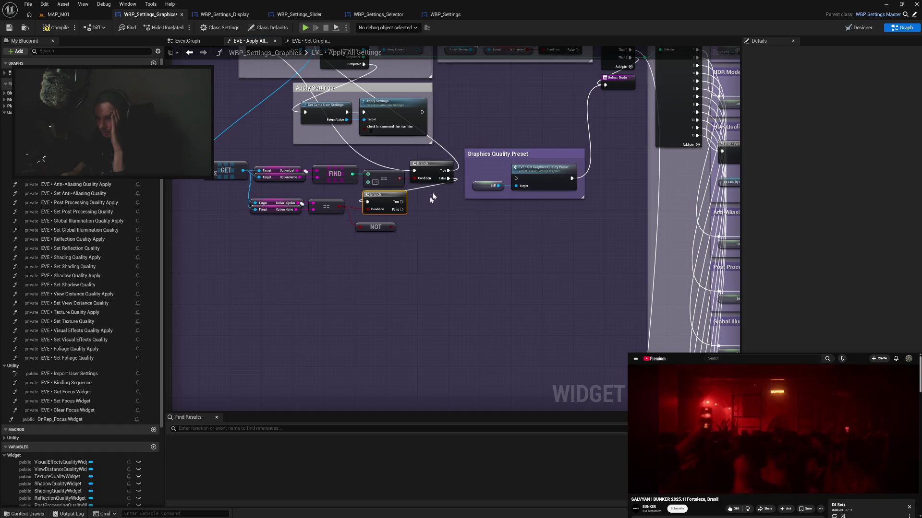
# Wire the upper Branch's False pin into Set Graphics Quality Preset and lower the Default Option check nodes
pyautogui.moveTo(441, 180)
pyautogui.mouseDown()
pyautogui.moveTo(595, 190)
pyautogui.moveTo(516, 179)
pyautogui.mouseUp()
pyautogui.click(463, 213)
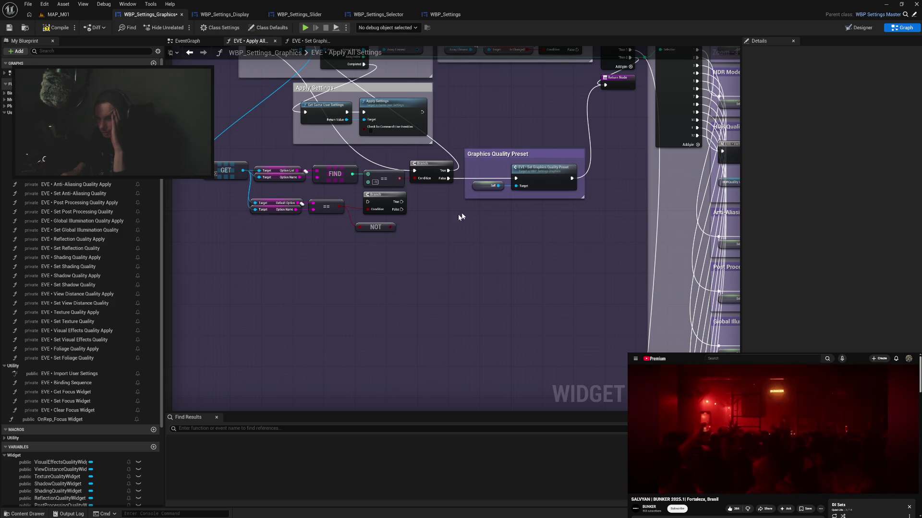
pyautogui.moveTo(224, 196); pyautogui.dragTo(396, 240)
pyautogui.moveTo(382, 207); pyautogui.dragTo(390, 235)
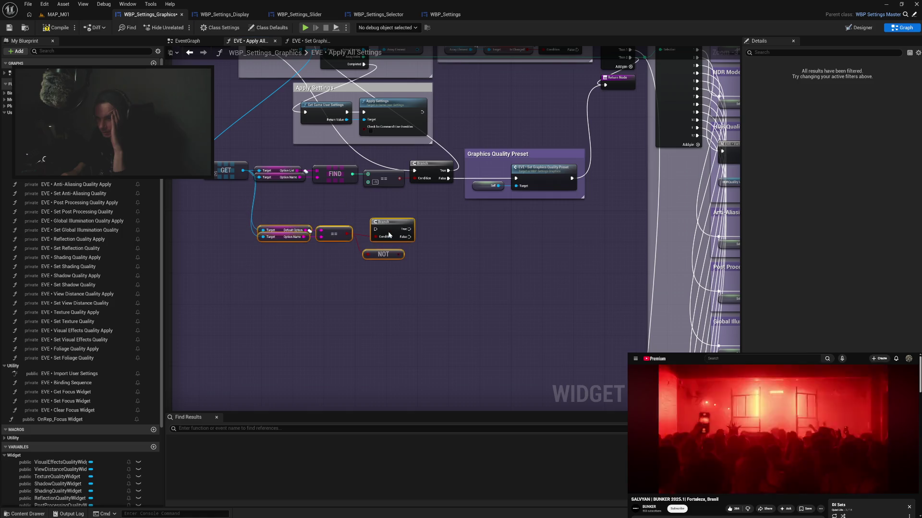
pyautogui.click(441, 219)
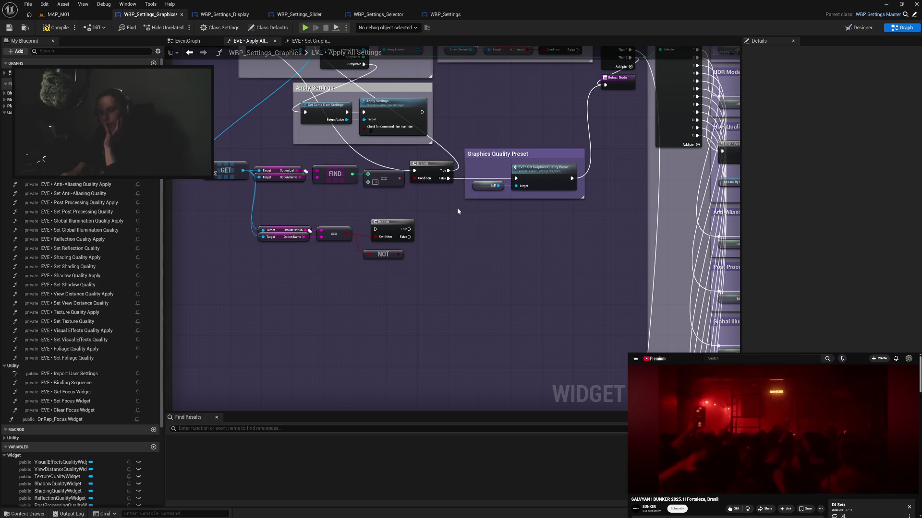
pyautogui.moveTo(192, 156)
pyautogui.mouseDown()
pyautogui.moveTo(336, 194)
pyautogui.moveTo(456, 202)
pyautogui.moveTo(422, 189)
pyautogui.mouseUp()
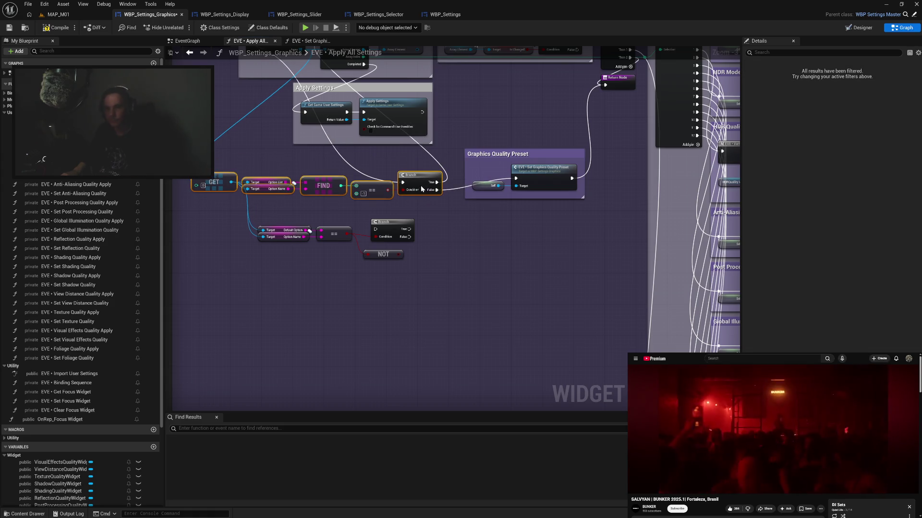
# Wrap the GET, FIND, == and Branch nodes in a comment titled 'Custom Intent Check' and resize it
pyautogui.press('c')
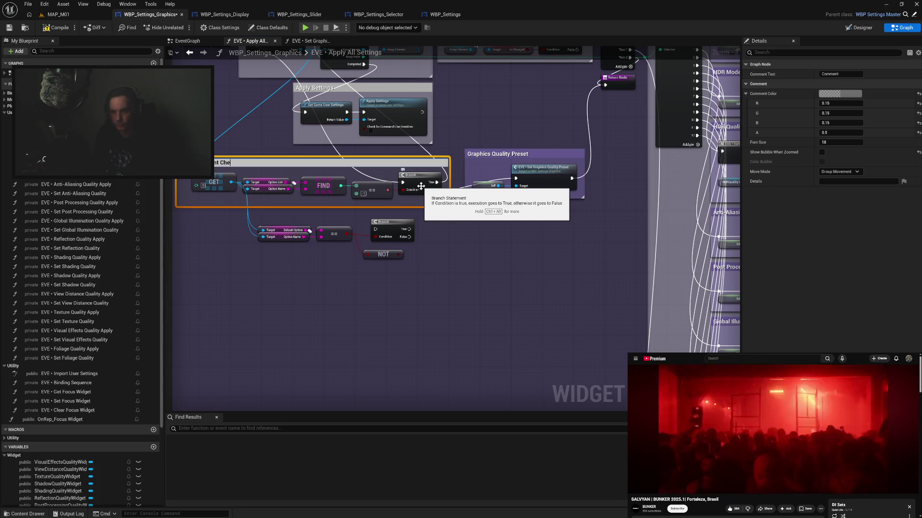
pyautogui.press('Return')
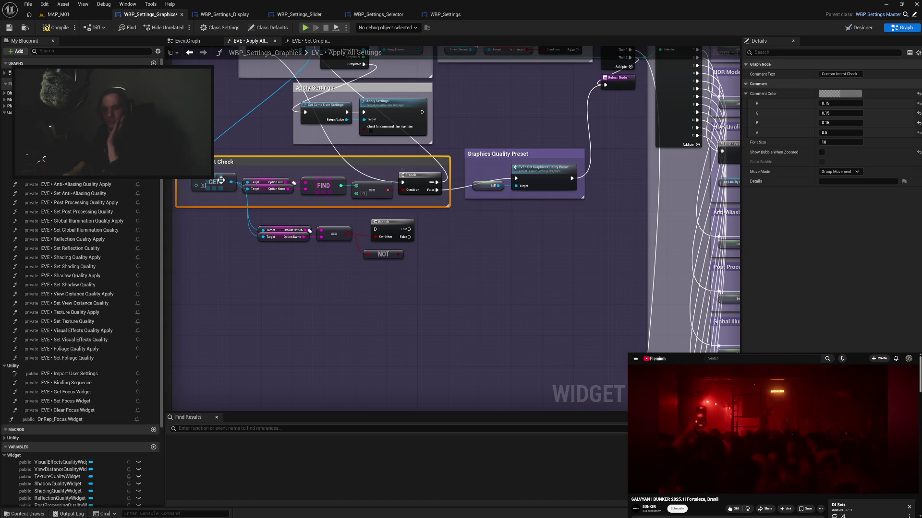
pyautogui.moveTo(178, 189); pyautogui.dragTo(184, 190)
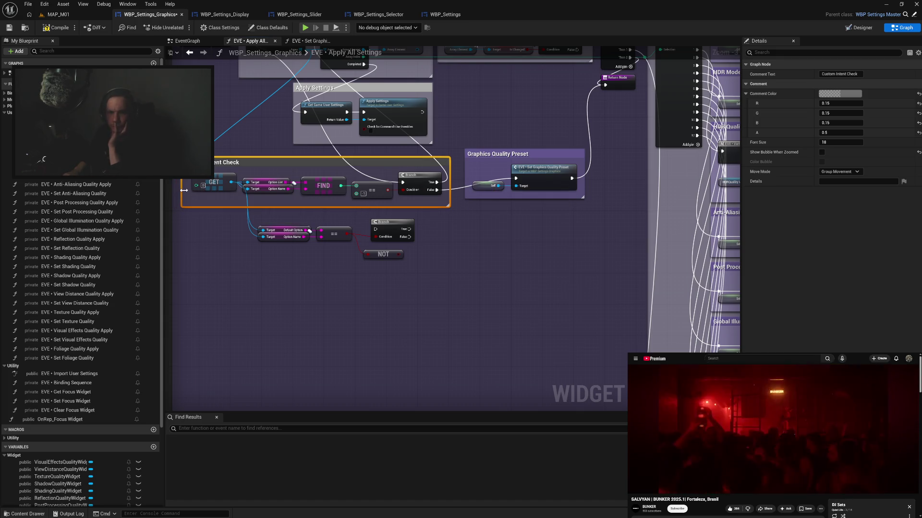
pyautogui.moveTo(225, 162); pyautogui.dragTo(420, 185)
pyautogui.click(430, 229)
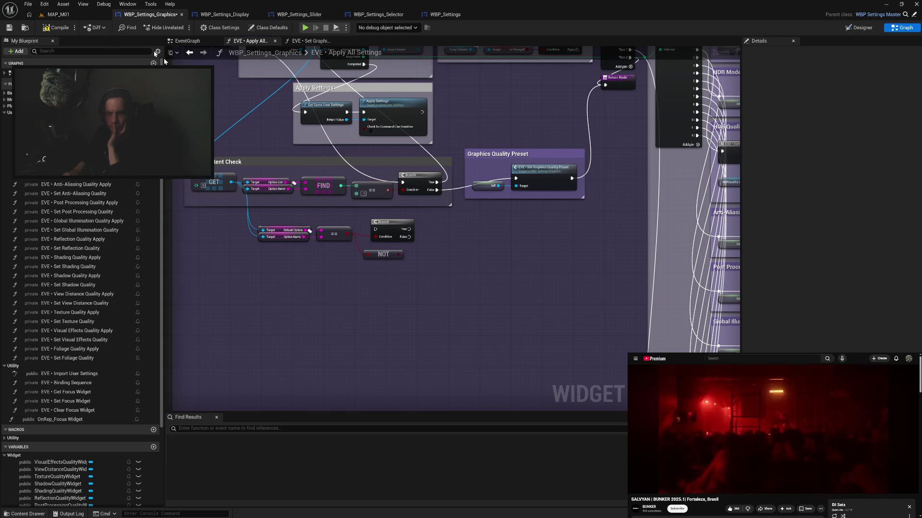
pyautogui.click(305, 30)
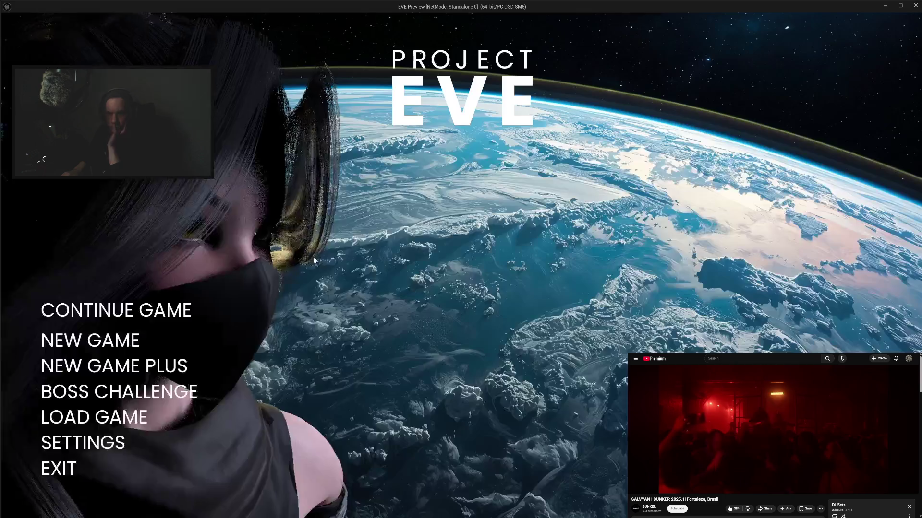
pyautogui.click(88, 446)
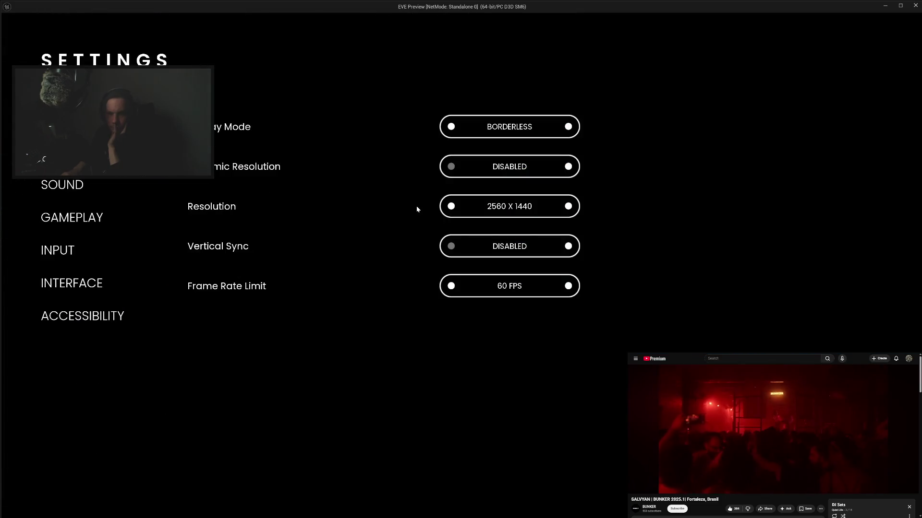
pyautogui.click(68, 153)
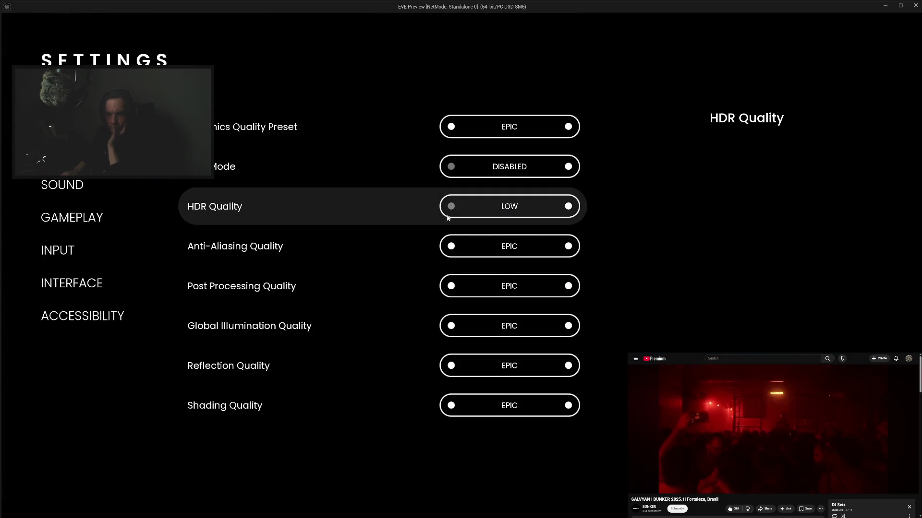
pyautogui.click(449, 246)
pyautogui.click(450, 246)
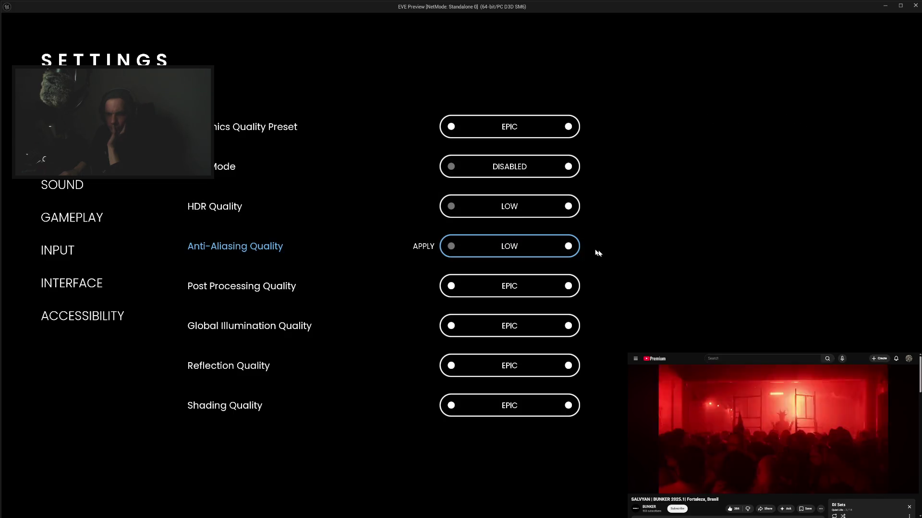
pyautogui.click(568, 247)
pyautogui.click(568, 247)
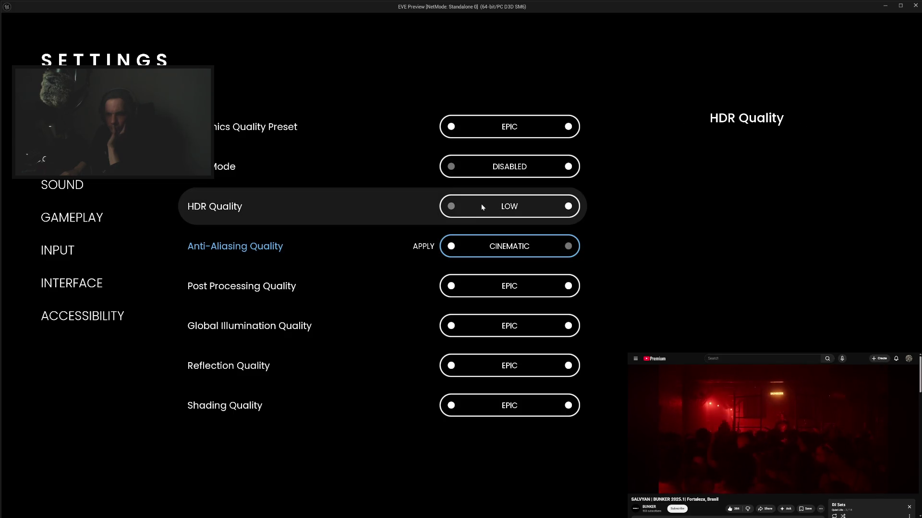
pyautogui.click(451, 128)
pyautogui.click(450, 128)
pyautogui.click(567, 127)
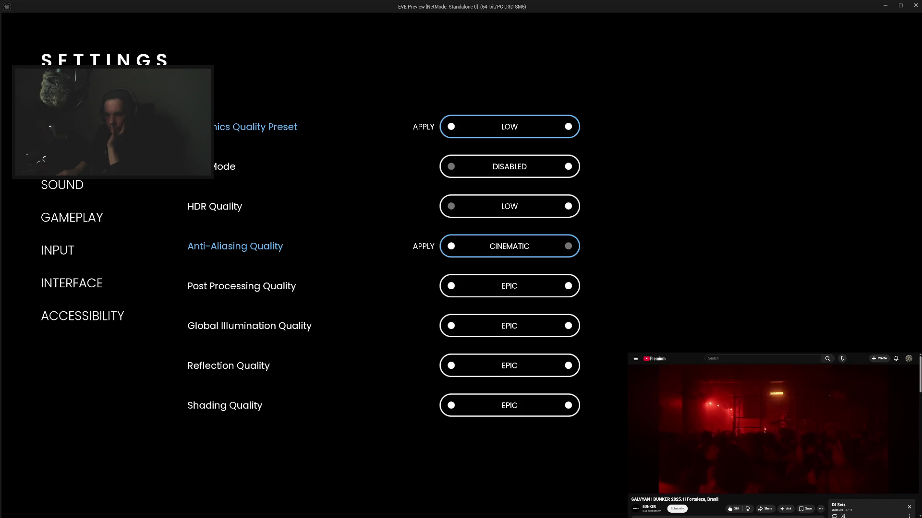
pyautogui.press('Return')
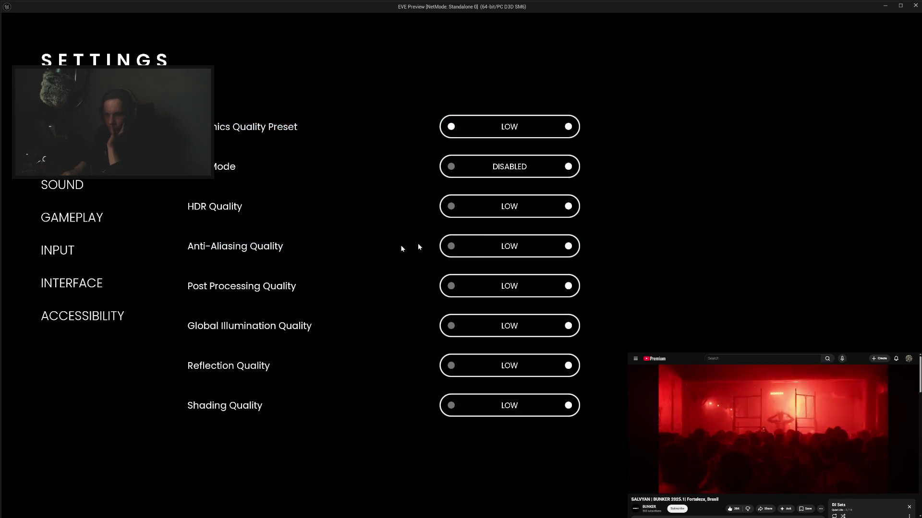
pyautogui.click(568, 128)
pyautogui.click(568, 128)
pyautogui.click(569, 127)
pyautogui.press('Return')
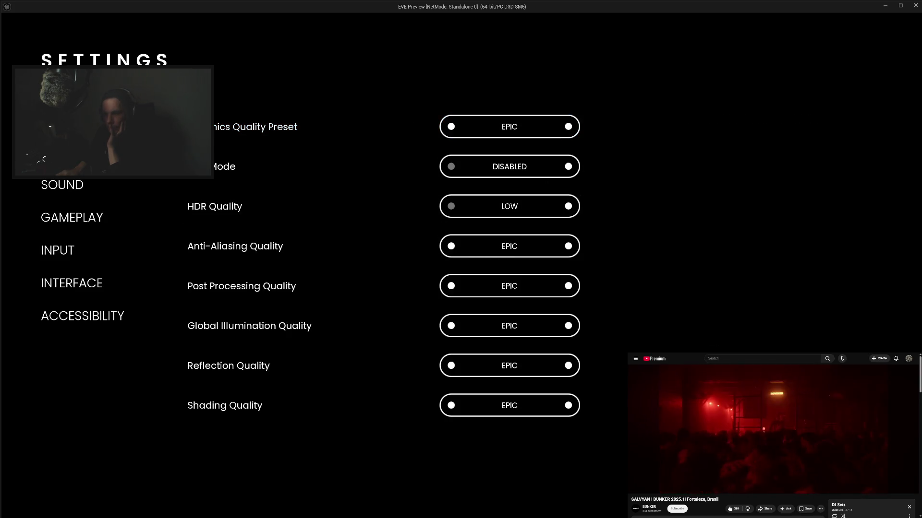
pyautogui.press('Escape')
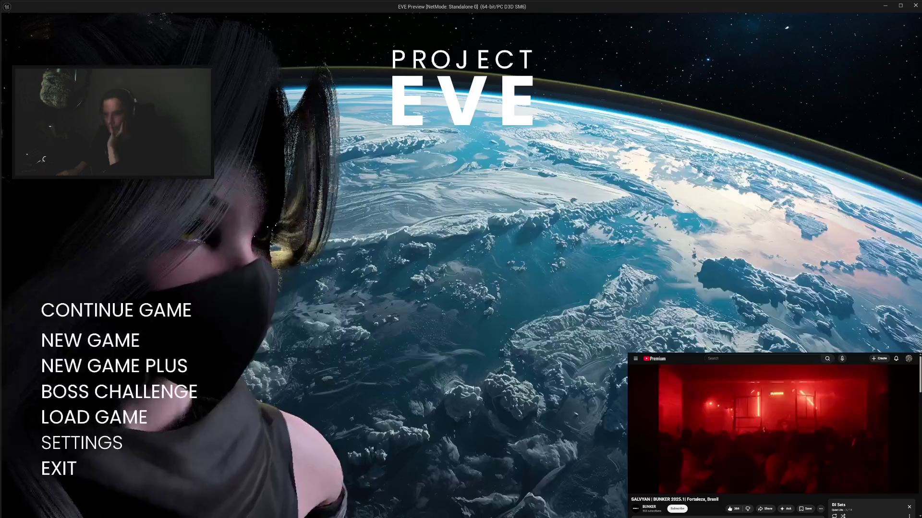
pyautogui.click(31, 470)
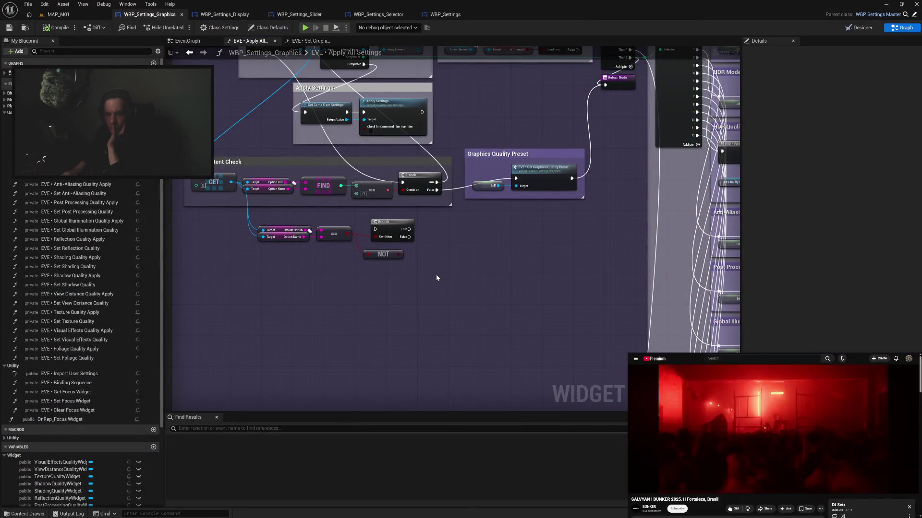
# Move the Graphics Quality Preset comment left and down and nudge the loose Branch node up-left
pyautogui.moveTo(513, 155); pyautogui.dragTo(505, 167)
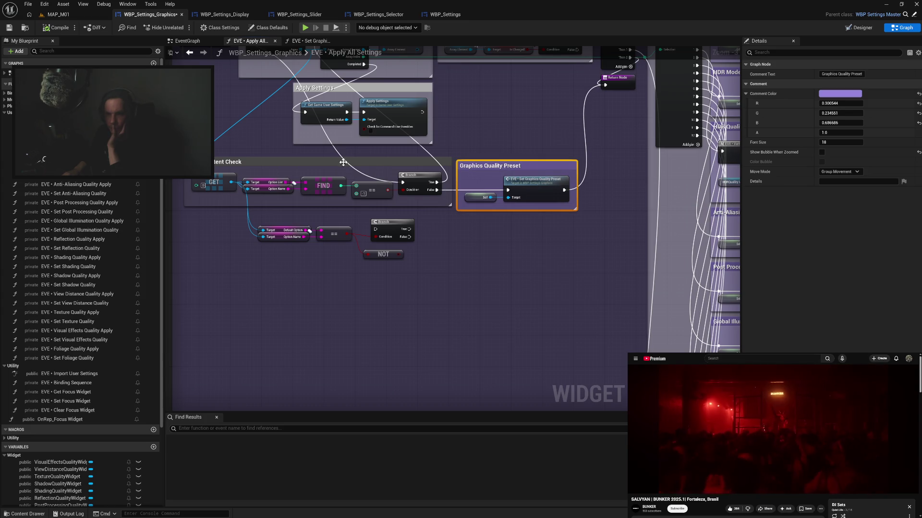
pyautogui.click(308, 153)
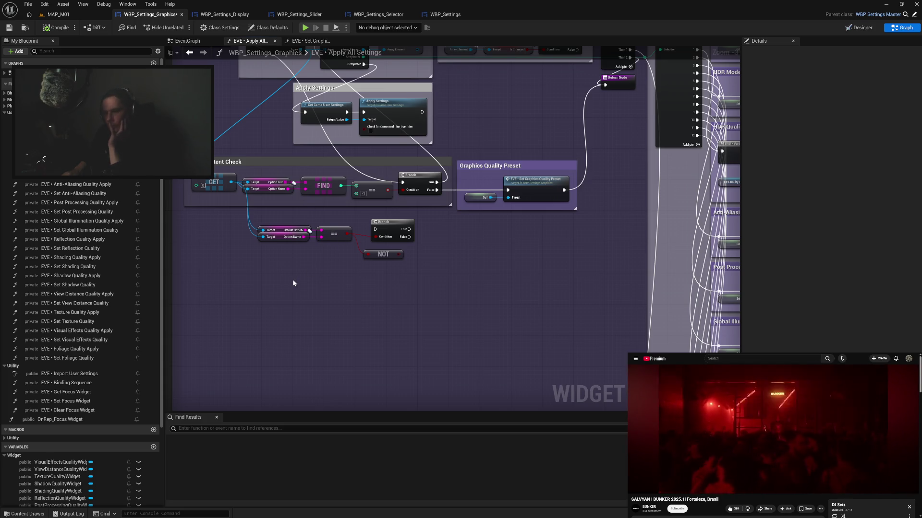
pyautogui.moveTo(396, 236); pyautogui.dragTo(387, 229)
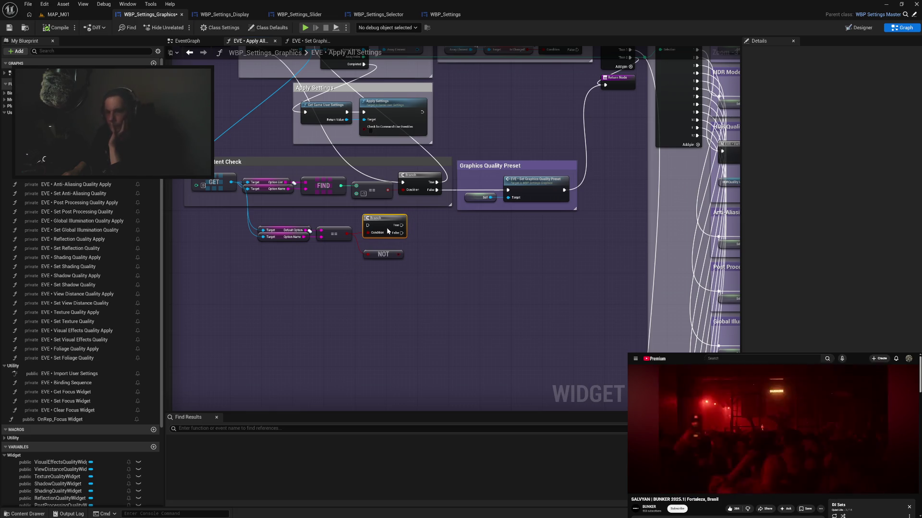
pyautogui.click(270, 270)
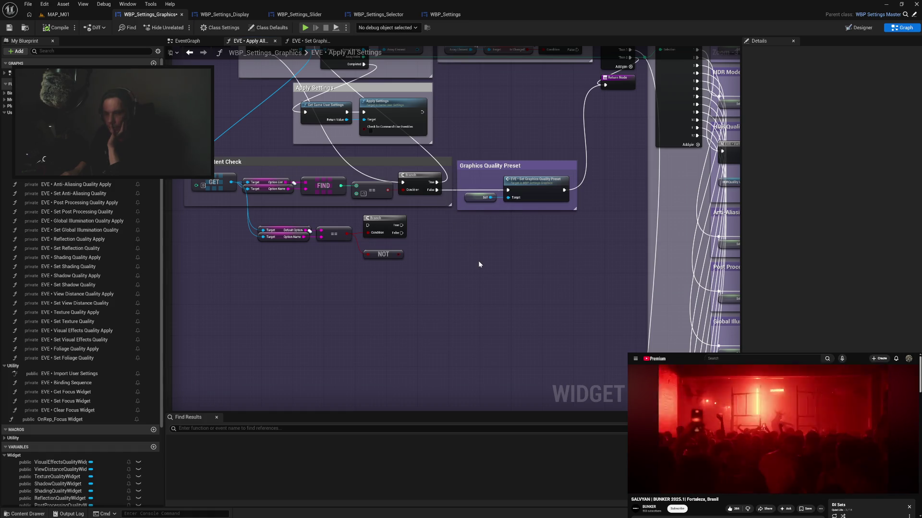
# Shift the getter, ==, Branch and NOT nodes down, save WBP_Settings_Graphics, and open Set Anti-Aliasing Quality
pyautogui.moveTo(294, 219); pyautogui.dragTo(383, 257)
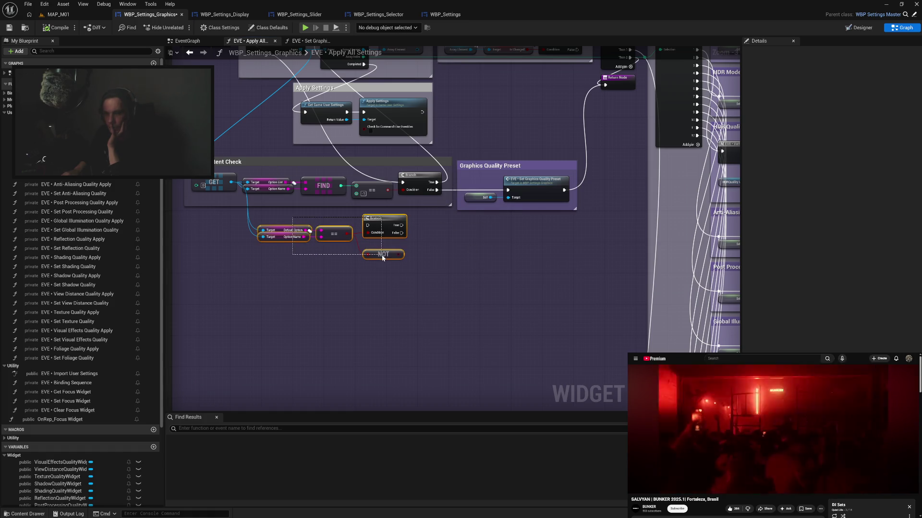
pyautogui.moveTo(383, 221); pyautogui.dragTo(386, 236)
pyautogui.click(302, 222)
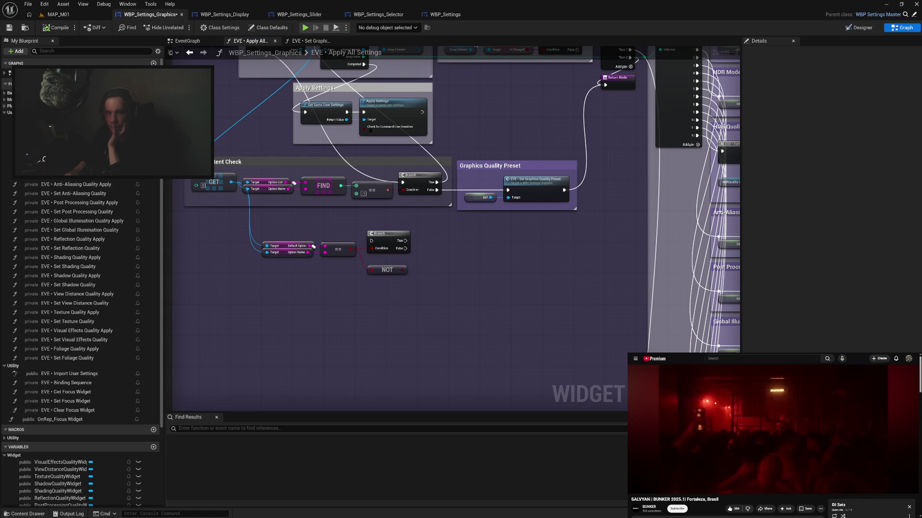
pyautogui.click(8, 29)
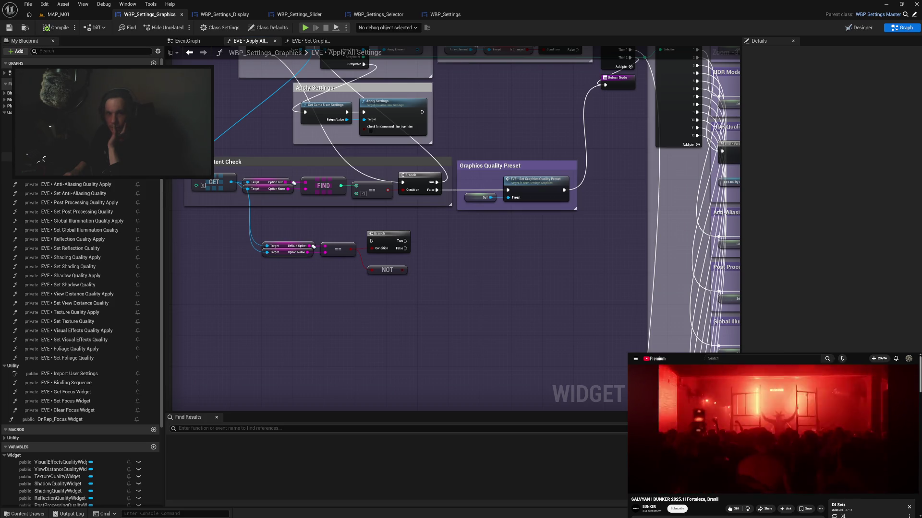
pyautogui.doubleClick(99, 194)
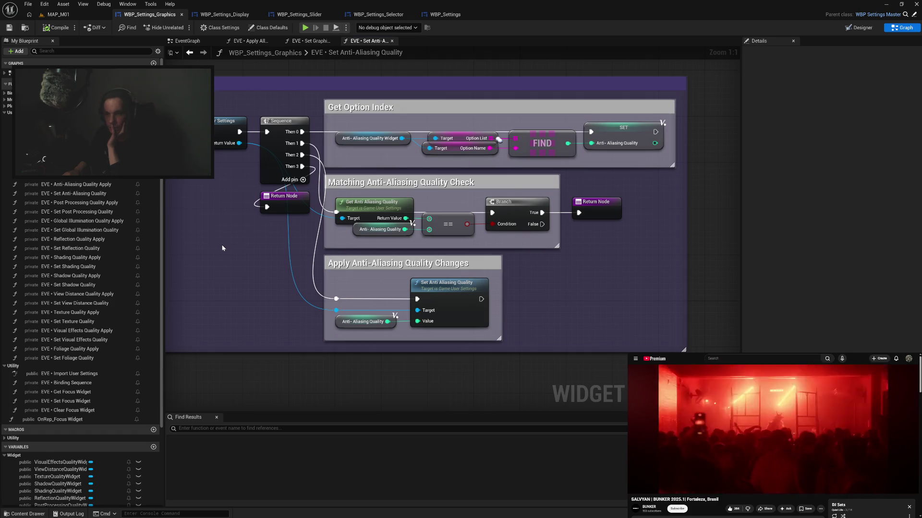
# Add a Get Overall Scalability Level node off Get Game User Settings below the function
pyautogui.moveTo(209, 257)
pyautogui.mouseDown()
pyautogui.moveTo(269, 267)
pyautogui.moveTo(215, 274)
pyautogui.moveTo(253, 269)
pyautogui.moveTo(288, 196)
pyautogui.moveTo(339, 198)
pyautogui.mouseUp()
pyautogui.moveTo(354, 118); pyautogui.dragTo(392, 362)
pyautogui.write('g')
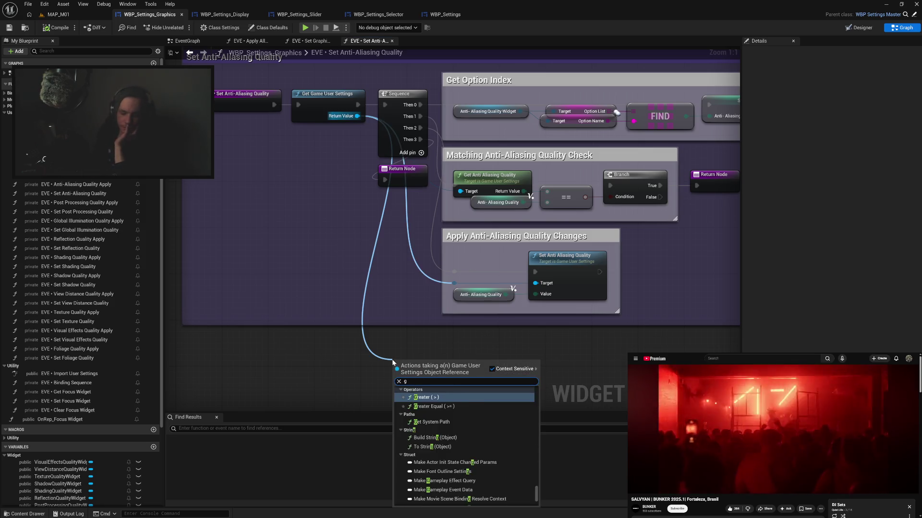
pyautogui.write('et over')
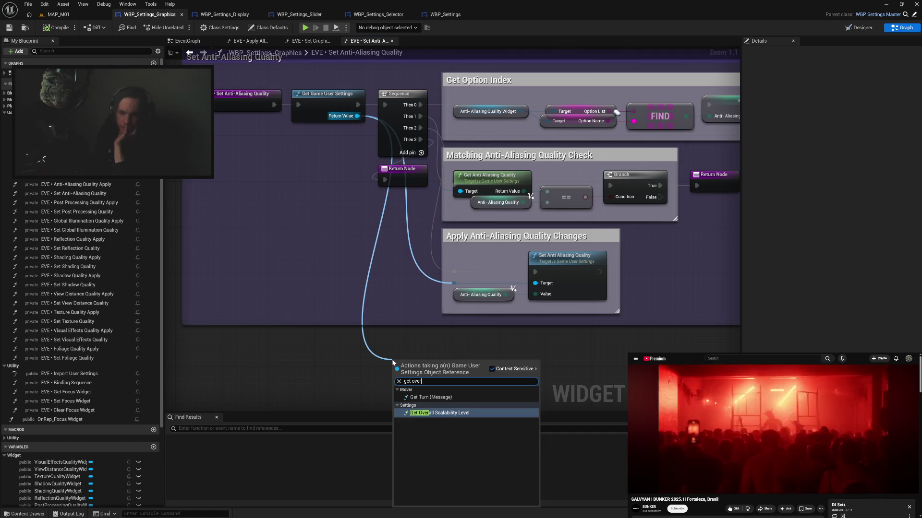
pyautogui.press('Return')
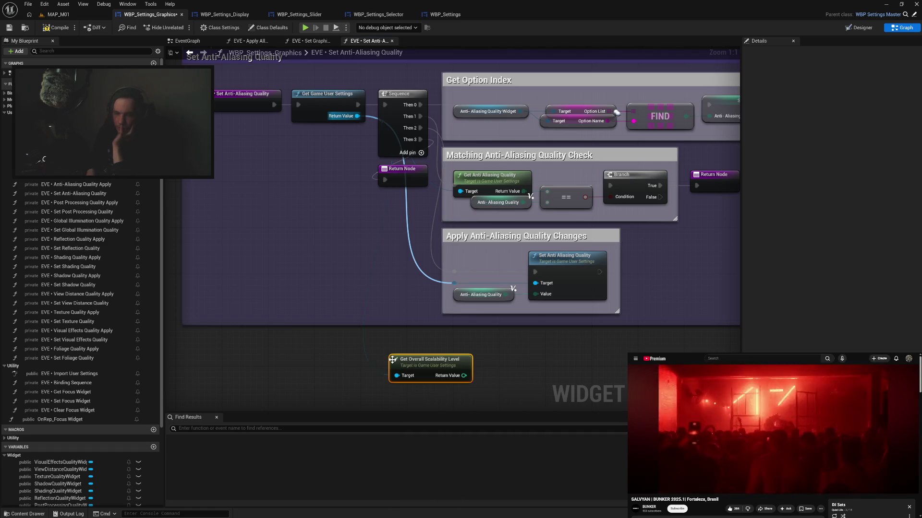
pyautogui.moveTo(446, 364); pyautogui.dragTo(487, 345)
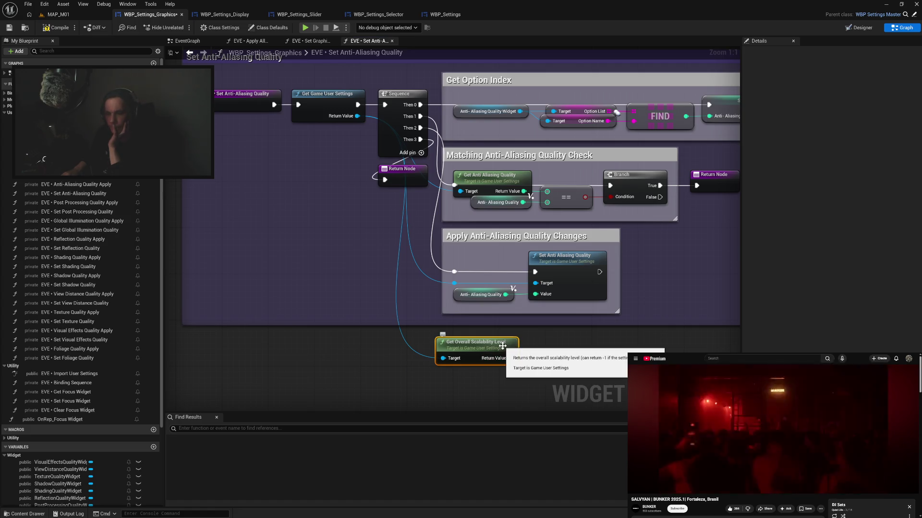
pyautogui.moveTo(578, 338); pyautogui.dragTo(488, 346)
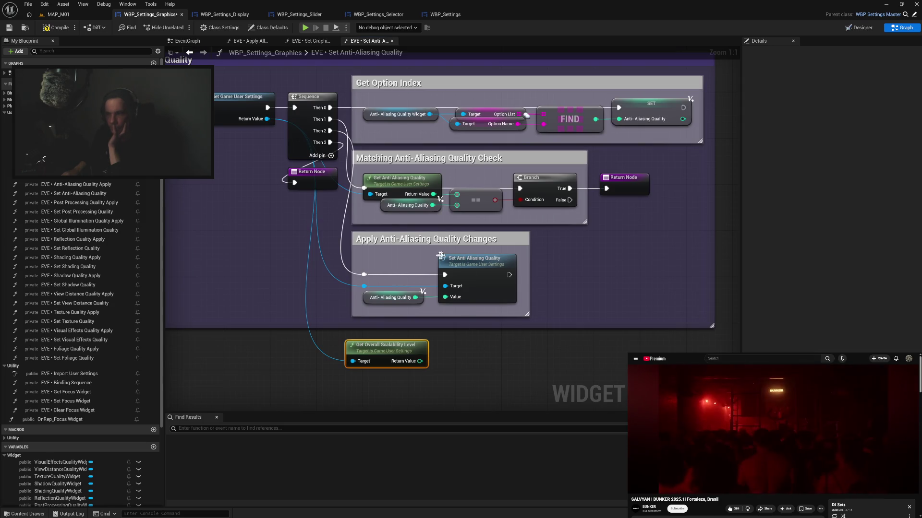
# Duplicate the Anti-Aliasing Quality getter under the scalability node and add an == comparison
pyautogui.click(385, 206)
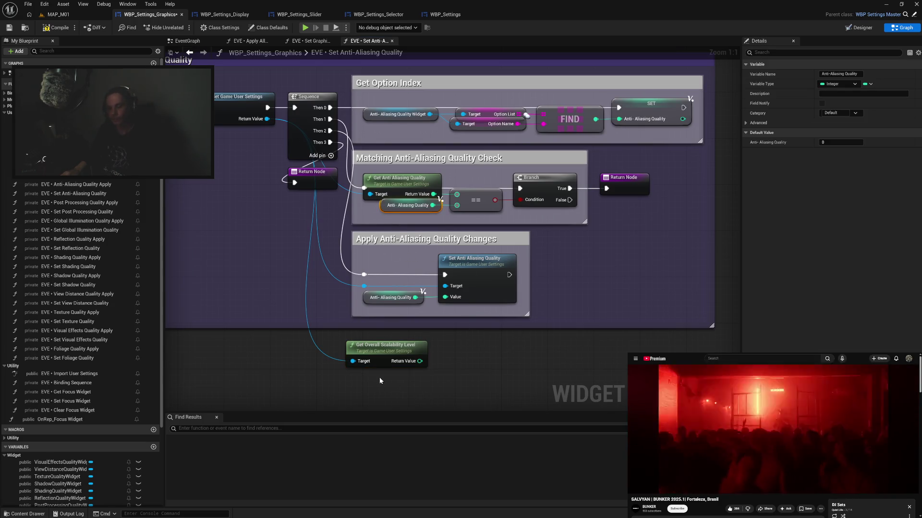
pyautogui.hotkey('ctrl', 'c')
pyautogui.hotkey('ctrl', 'v')
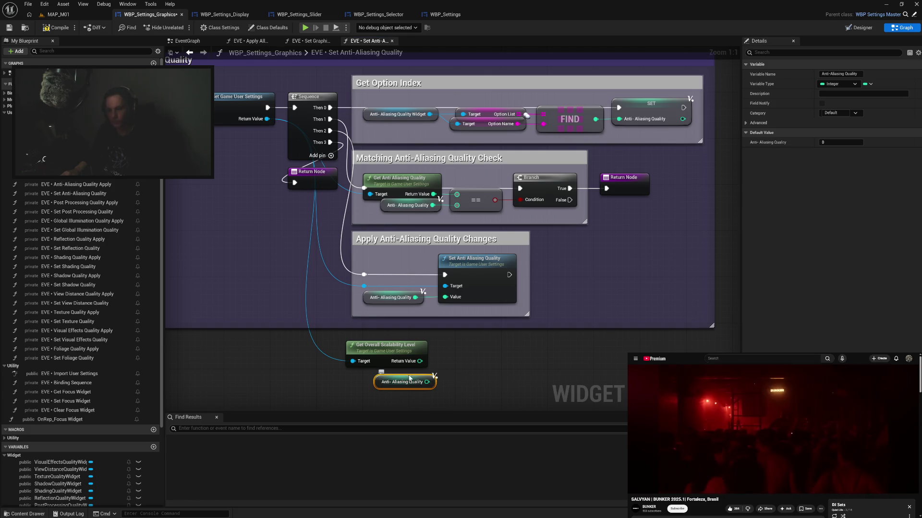
pyautogui.moveTo(401, 380)
pyautogui.mouseDown()
pyautogui.moveTo(391, 381)
pyautogui.moveTo(448, 366)
pyautogui.moveTo(439, 384)
pyautogui.moveTo(462, 372)
pyautogui.mouseUp()
pyautogui.write('==')
pyautogui.press('Return')
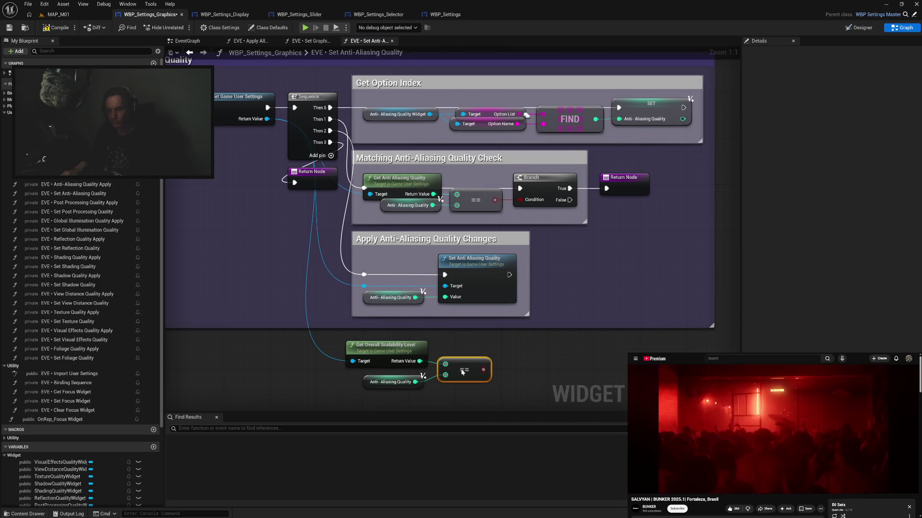
pyautogui.click(502, 350)
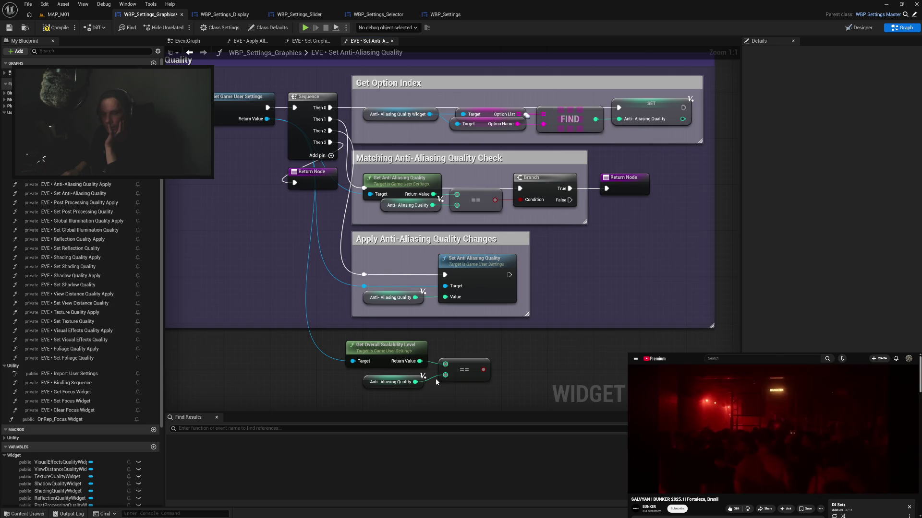
pyautogui.moveTo(442, 389); pyautogui.dragTo(448, 353)
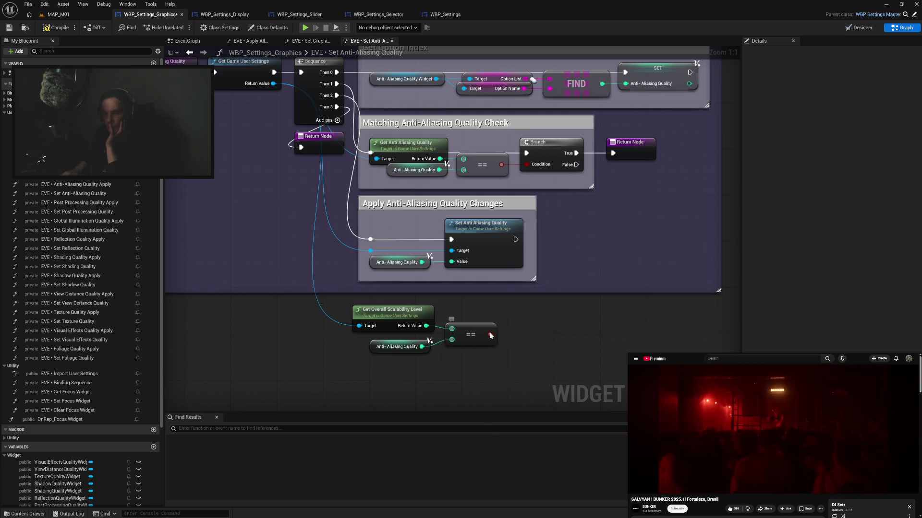
# Add an AND node fed by the == result
pyautogui.moveTo(489, 333); pyautogui.dragTo(532, 341)
pyautogui.write('and')
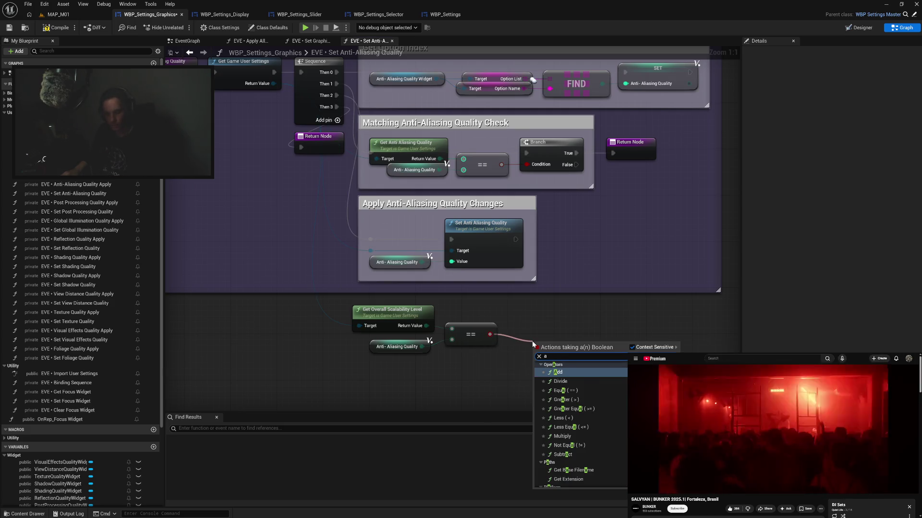
pyautogui.click(552, 373)
pyautogui.moveTo(562, 352); pyautogui.dragTo(519, 344)
# Add a != node comparing the scalability level against -1, then compile and save
pyautogui.moveTo(427, 327); pyautogui.dragTo(439, 378)
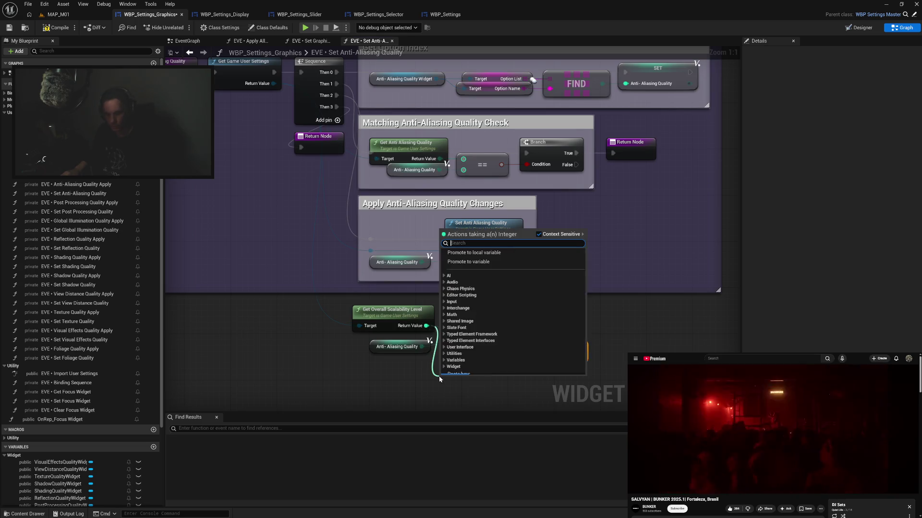
pyautogui.write('no')
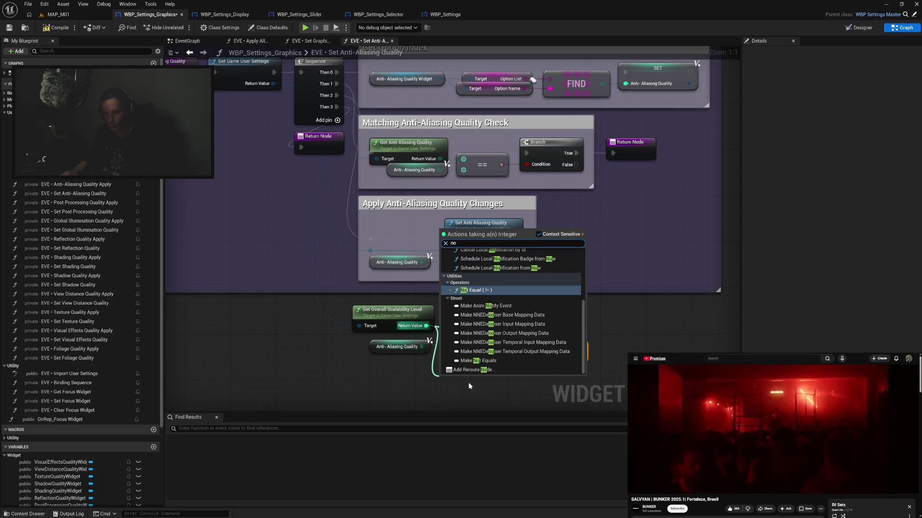
pyautogui.click(475, 289)
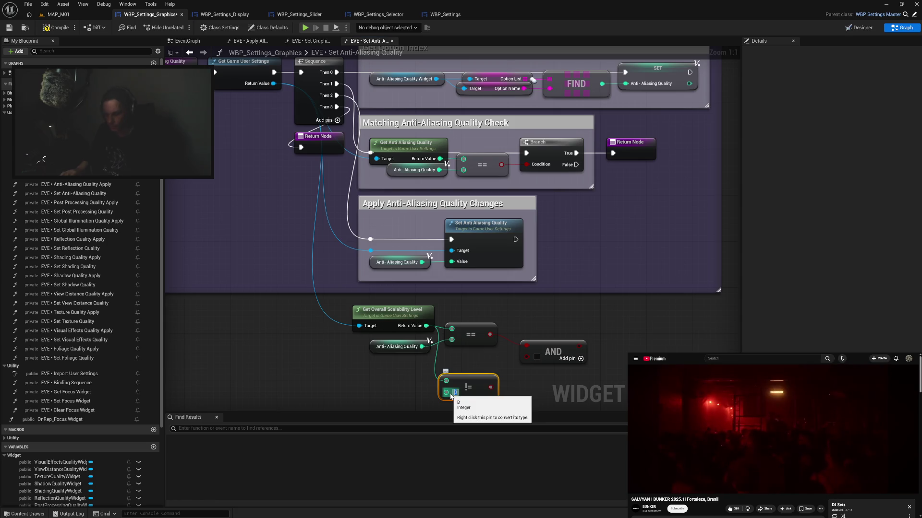
pyautogui.press('Return')
pyautogui.click(500, 387)
pyautogui.moveTo(541, 352); pyautogui.dragTo(526, 358)
pyautogui.click(531, 325)
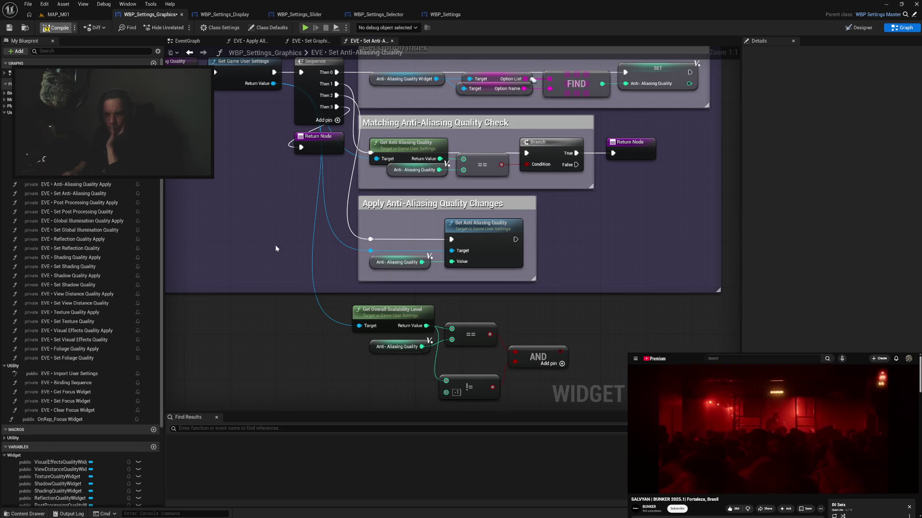
pyautogui.hotkey('ctrl', 's')
# Rearrange the !=, AND and == nodes and paste a duplicate != node above the AND
pyautogui.moveTo(306, 300); pyautogui.dragTo(293, 237)
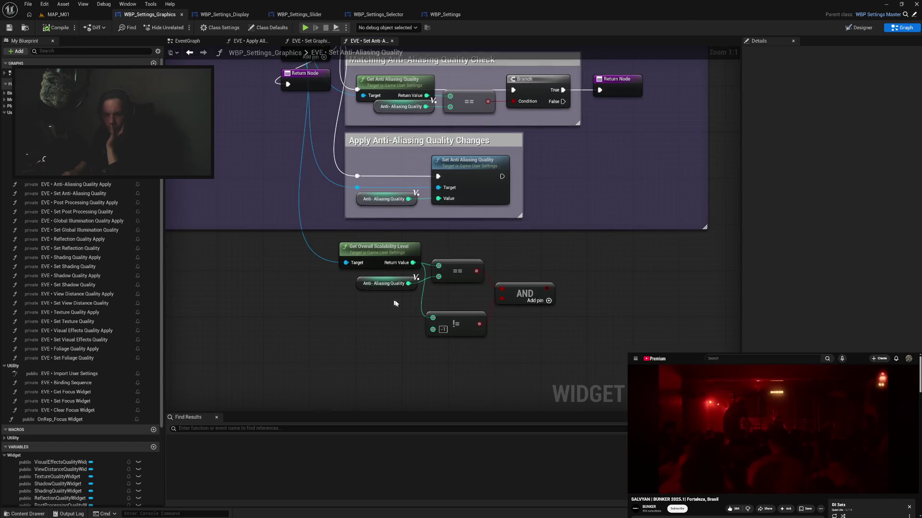
pyautogui.moveTo(458, 317); pyautogui.dragTo(461, 300)
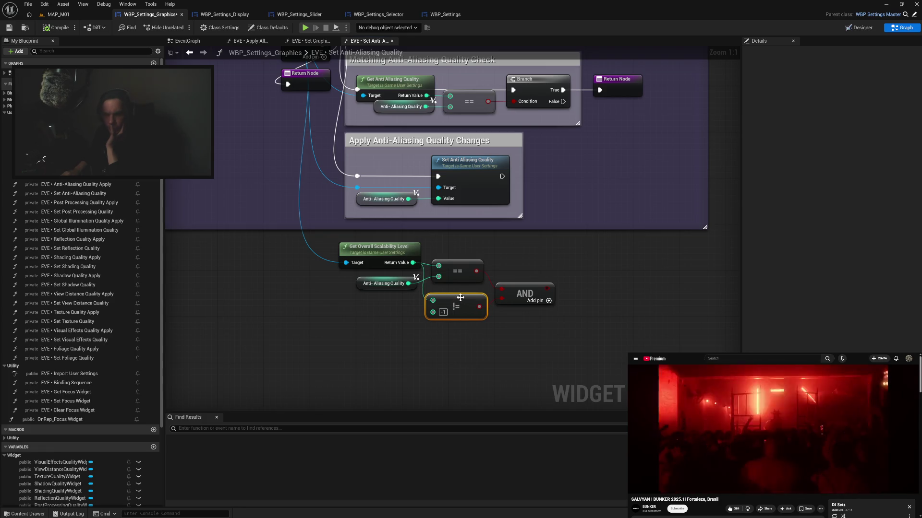
pyautogui.moveTo(523, 295); pyautogui.dragTo(523, 290)
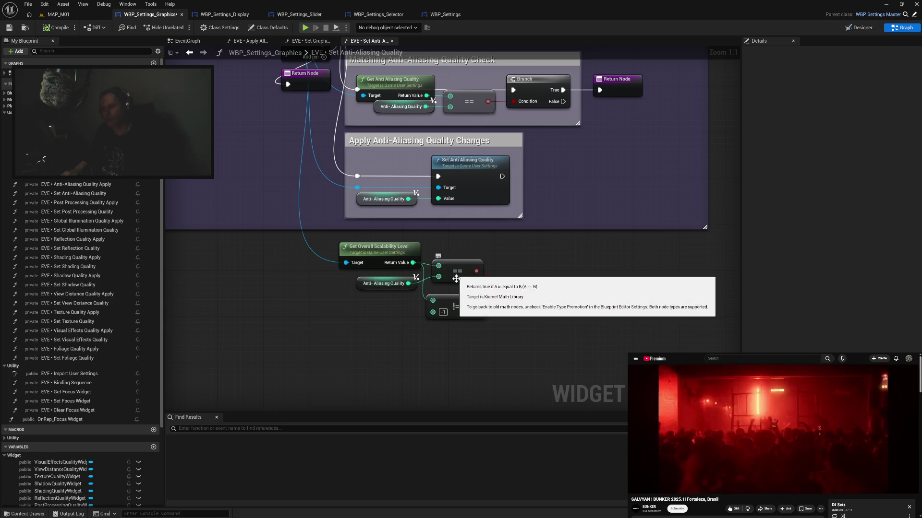
pyautogui.moveTo(455, 269); pyautogui.dragTo(455, 344)
pyautogui.click(457, 306)
pyautogui.hotkey('ctrl', 'c')
pyautogui.hotkey('ctrl', 'v')
pyautogui.moveTo(454, 282); pyautogui.dragTo(454, 273)
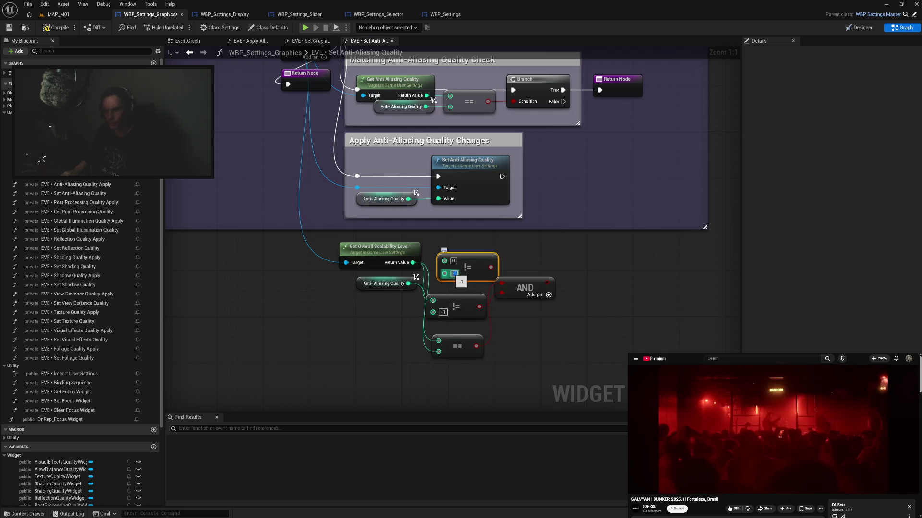
# Set the copied != node's value to 0 and wire a != result from the scalability level into AND
pyautogui.write('0')
pyautogui.press('Return')
pyautogui.press('Delete')
pyautogui.moveTo(413, 263)
pyautogui.mouseDown()
pyautogui.moveTo(444, 260)
pyautogui.moveTo(425, 279)
pyautogui.moveTo(458, 273)
pyautogui.mouseUp()
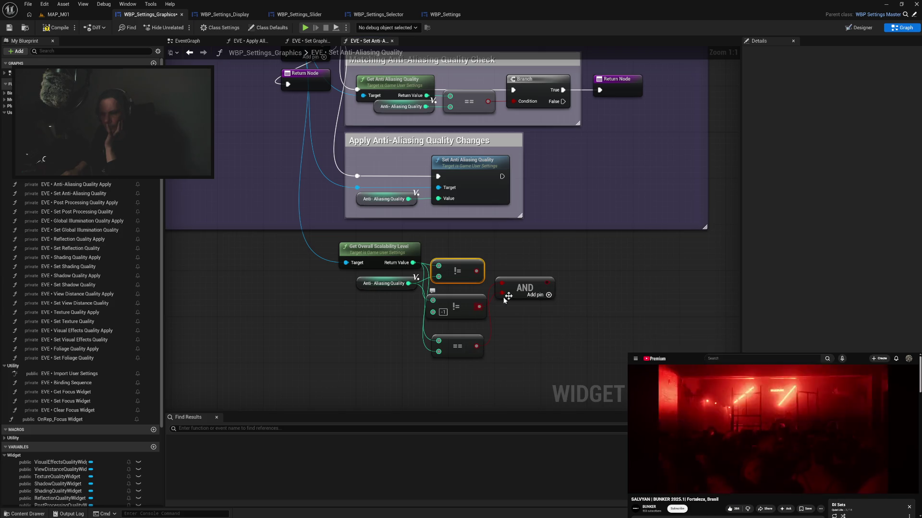
pyautogui.moveTo(481, 269); pyautogui.dragTo(502, 284)
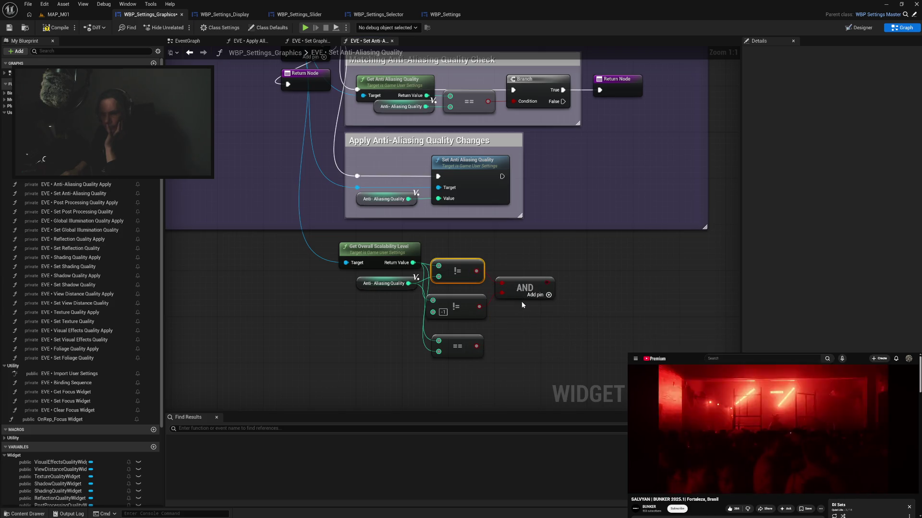
pyautogui.click(518, 290)
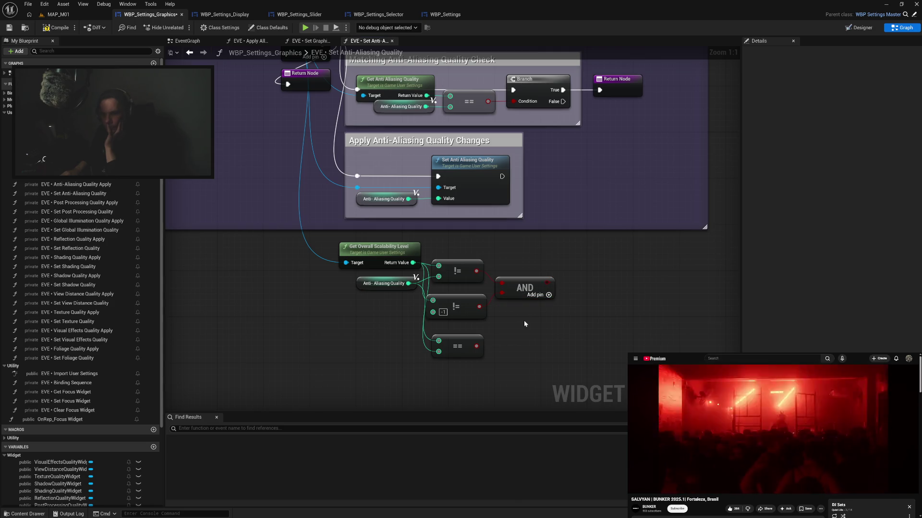
pyautogui.moveTo(385, 286); pyautogui.dragTo(389, 294)
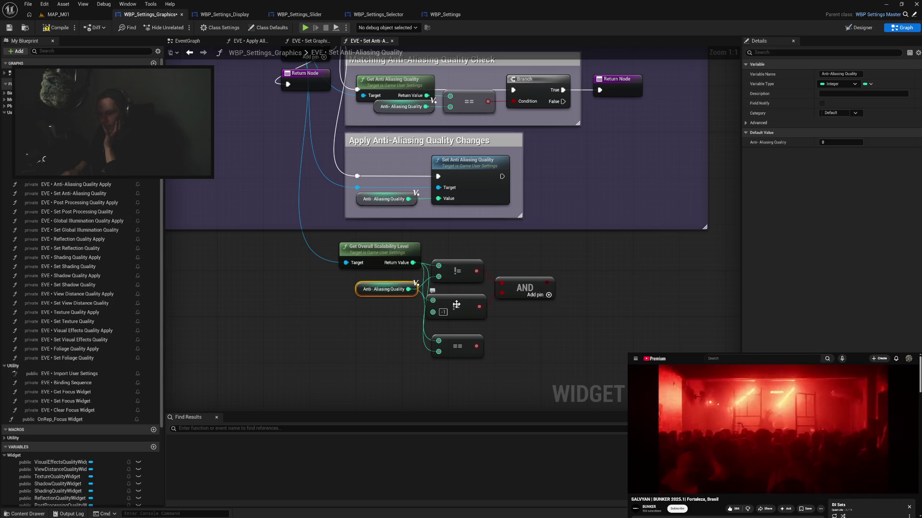
# Delete the leftover == comparison, add a Branch after the AND, and move the check nodes left
pyautogui.moveTo(456, 305); pyautogui.dragTo(454, 305)
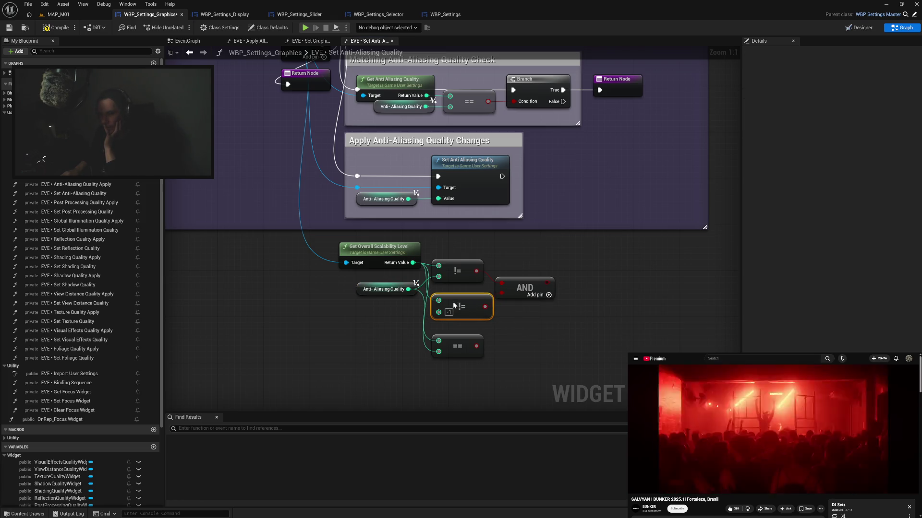
pyautogui.click(454, 346)
pyautogui.press('Delete')
pyautogui.click(591, 274)
pyautogui.moveTo(590, 275)
pyautogui.mouseDown()
pyautogui.moveTo(488, 306)
pyautogui.moveTo(481, 298)
pyautogui.mouseUp()
pyautogui.click(525, 341)
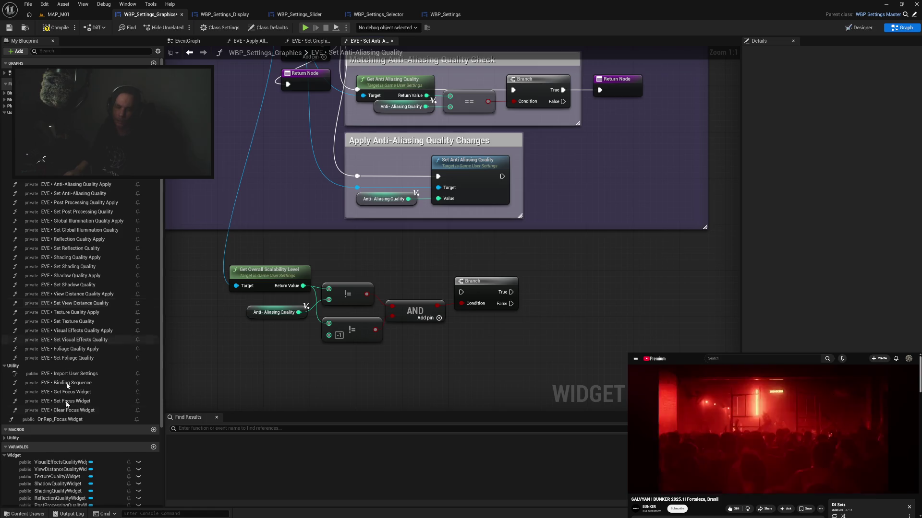
# Add a GraphicsQualityPresetWidget getter and a Set Option Name node off it
pyautogui.scroll(-2, 71, 431)
pyautogui.scroll(-5, 71, 431)
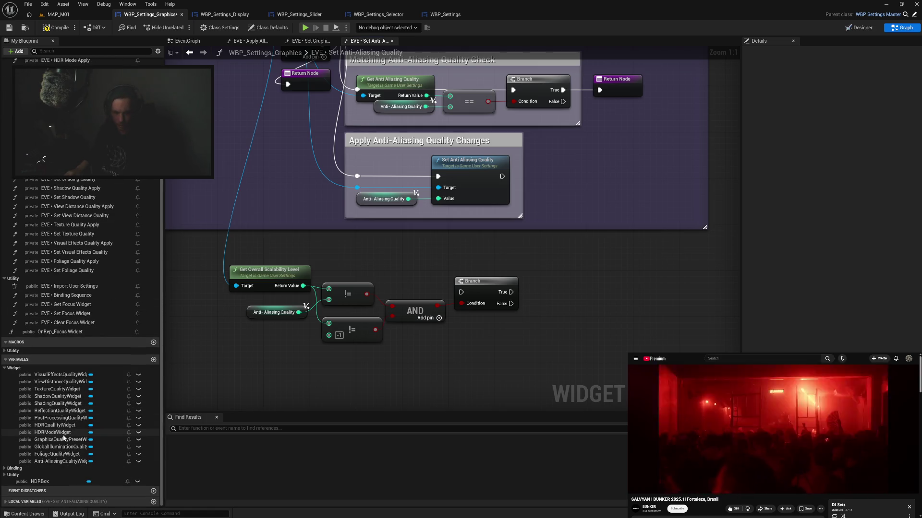
pyautogui.moveTo(64, 440)
pyautogui.mouseDown()
pyautogui.moveTo(426, 360)
pyautogui.moveTo(468, 330)
pyautogui.mouseUp()
pyautogui.click(516, 343)
pyautogui.moveTo(536, 330)
pyautogui.mouseDown()
pyautogui.moveTo(576, 332)
pyautogui.moveTo(565, 329)
pyautogui.mouseUp()
pyautogui.write('set')
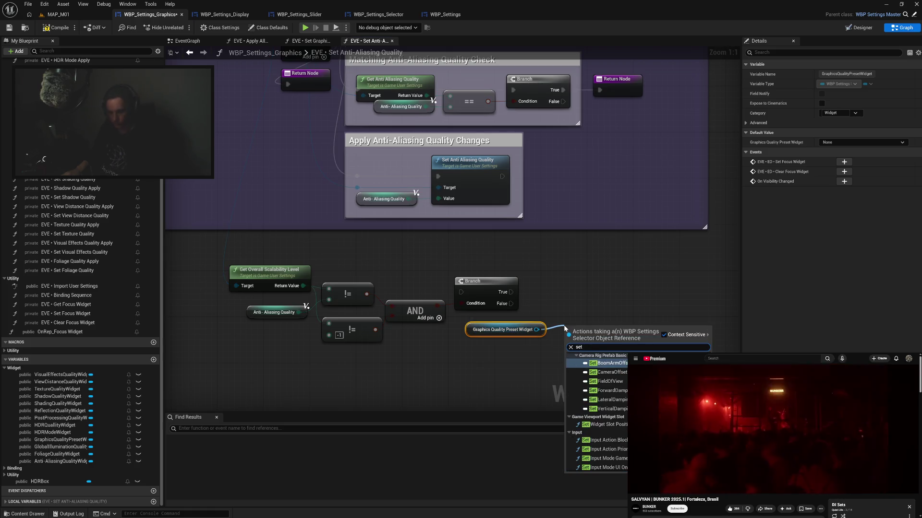
pyautogui.write(' nam')
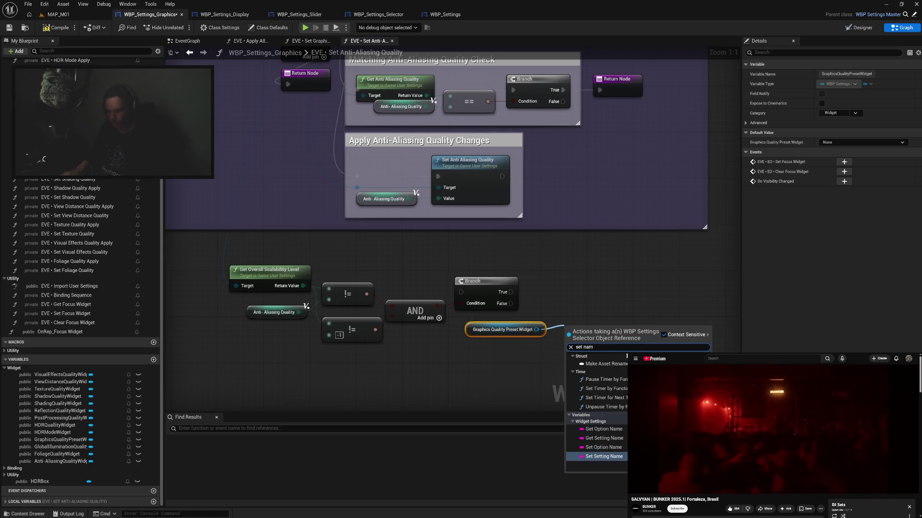
pyautogui.click(619, 447)
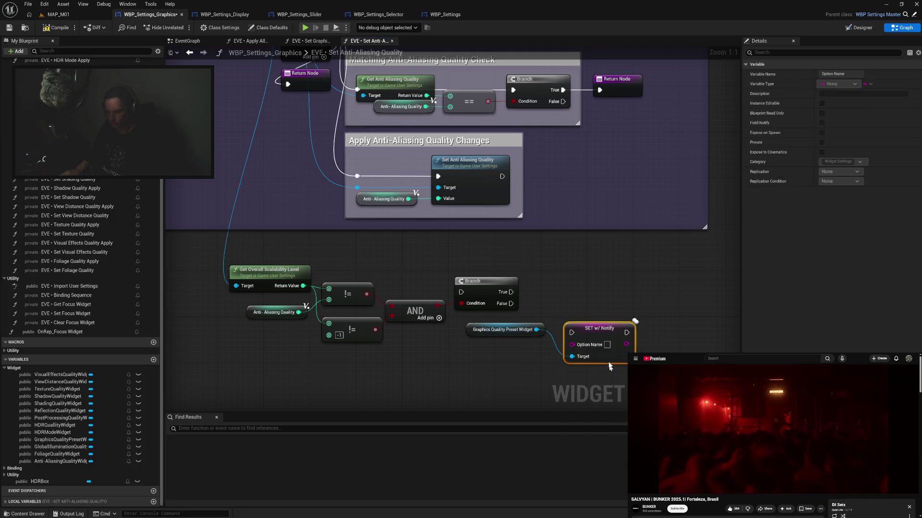
pyautogui.moveTo(596, 325)
pyautogui.mouseDown()
pyautogui.moveTo(584, 307)
pyautogui.moveTo(646, 312)
pyautogui.mouseUp()
pyautogui.keyDown('ctrl'); pyautogui.click(502, 329); pyautogui.keyUp('ctrl')
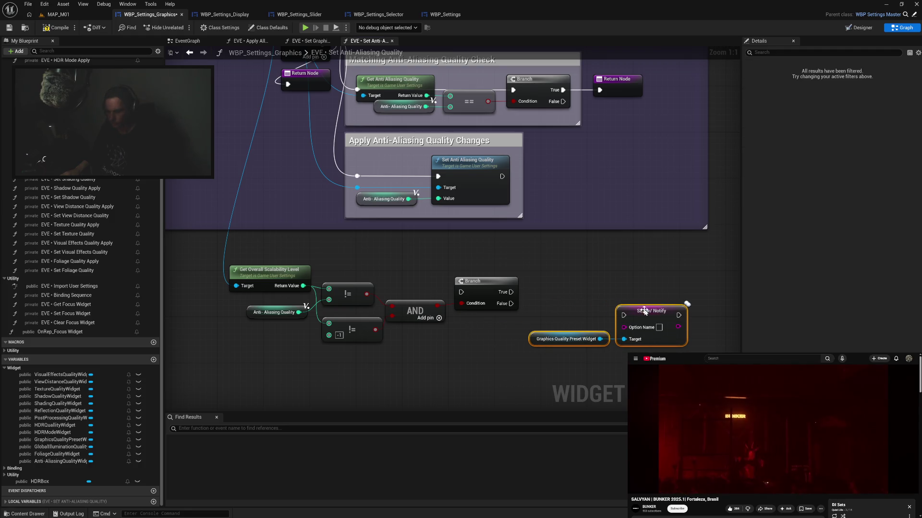
# Duplicate the preset widget getter and add a Get Option List node from it
pyautogui.click(578, 372)
pyautogui.click(552, 339)
pyautogui.hotkey('ctrl', 'c')
pyautogui.hotkey('ctrl', 'v')
pyautogui.moveTo(531, 376); pyautogui.dragTo(557, 375)
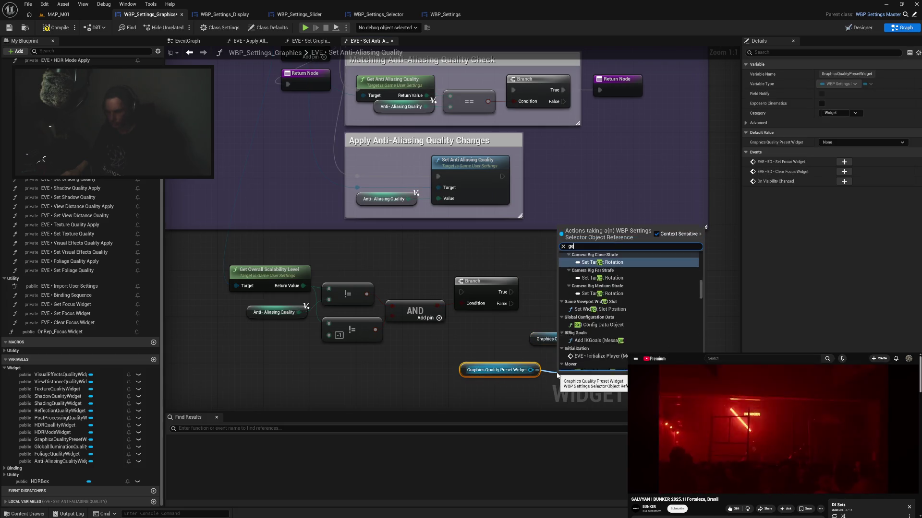
pyautogui.write('get lis')
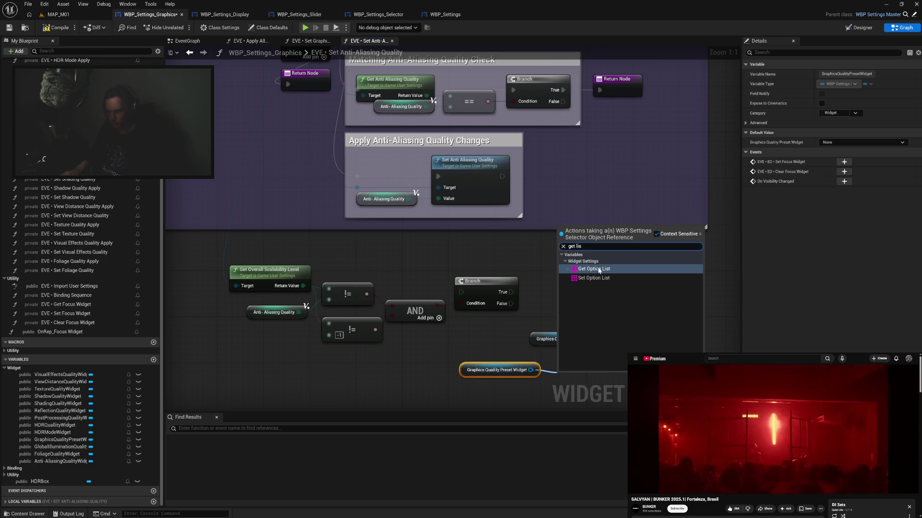
pyautogui.click(597, 270)
pyautogui.moveTo(583, 379)
pyautogui.mouseDown()
pyautogui.moveTo(577, 373)
pyautogui.moveTo(652, 379)
pyautogui.mouseUp()
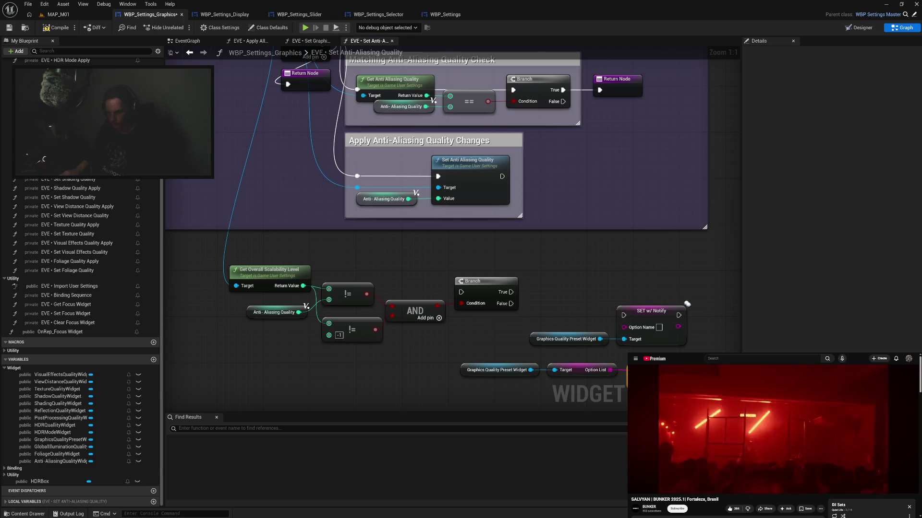
# Arrange the widget and option list nodes and feed the array GET into Option Name
pyautogui.moveTo(517, 358); pyautogui.dragTo(638, 384)
pyautogui.moveTo(576, 370); pyautogui.dragTo(536, 370)
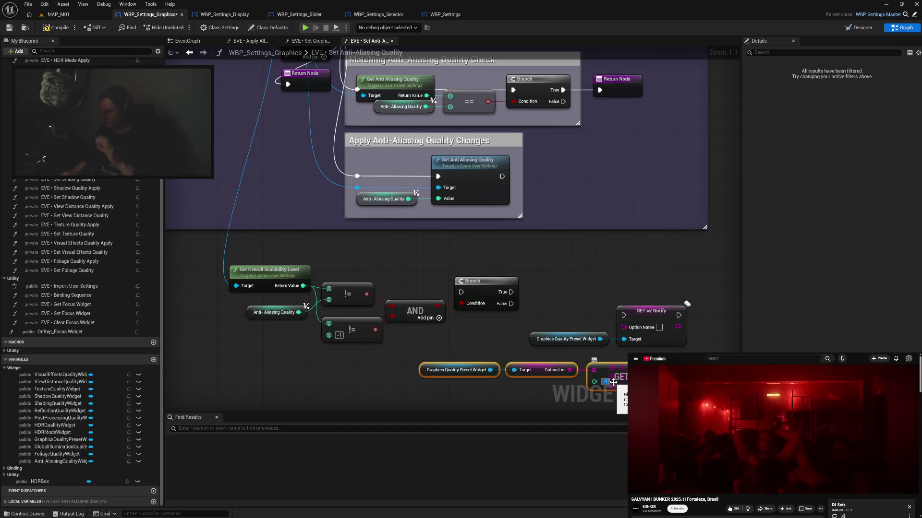
pyautogui.click(567, 352)
pyautogui.moveTo(594, 370)
pyautogui.mouseDown()
pyautogui.moveTo(623, 326)
pyautogui.moveTo(647, 319)
pyautogui.moveTo(710, 356)
pyautogui.moveTo(672, 371)
pyautogui.mouseUp()
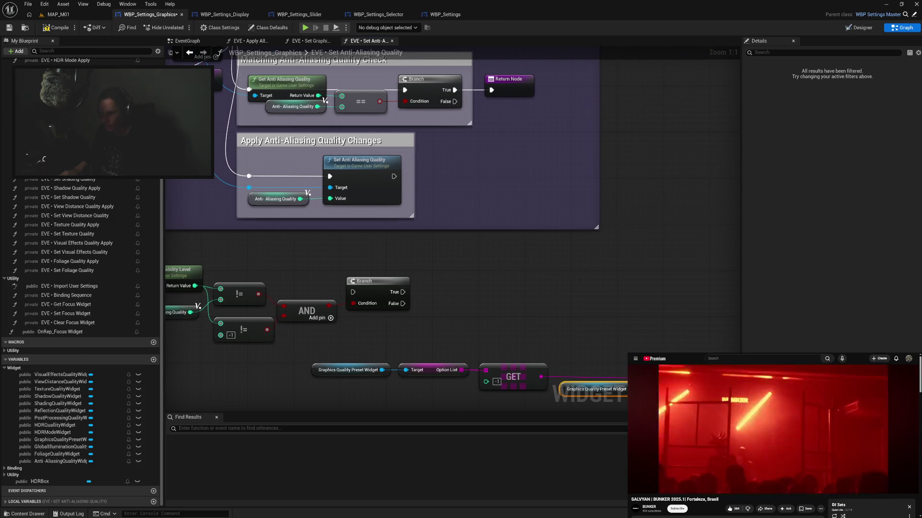
pyautogui.moveTo(324, 347)
pyautogui.mouseDown()
pyautogui.moveTo(694, 392)
pyautogui.moveTo(672, 372)
pyautogui.moveTo(456, 368)
pyautogui.mouseUp()
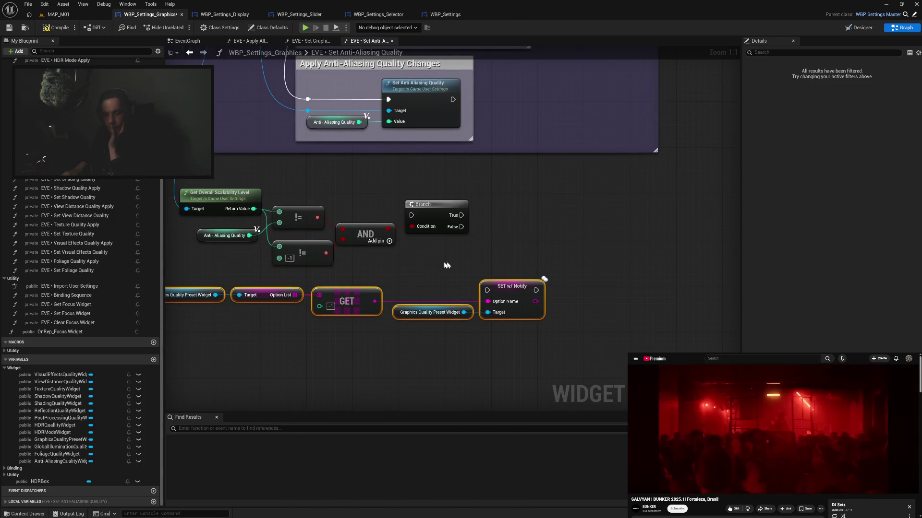
pyautogui.moveTo(497, 247); pyautogui.dragTo(559, 235)
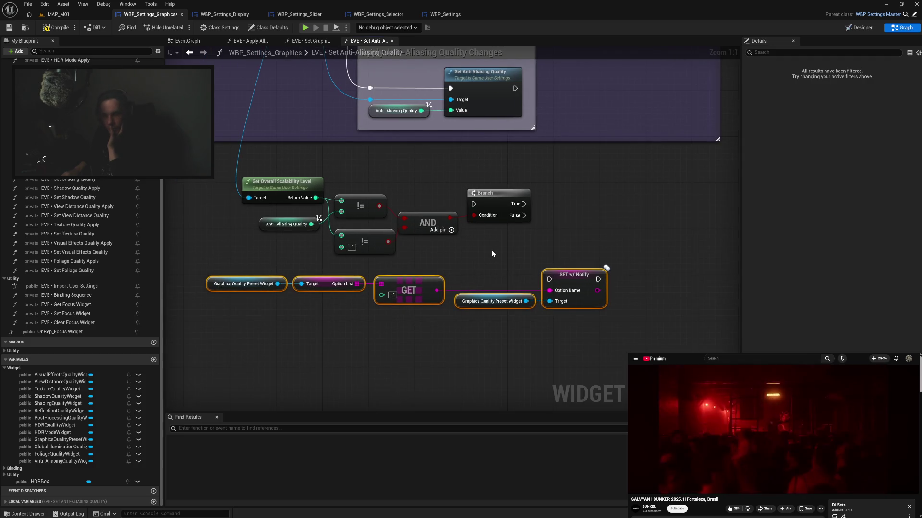
pyautogui.scroll(3, 81, 288)
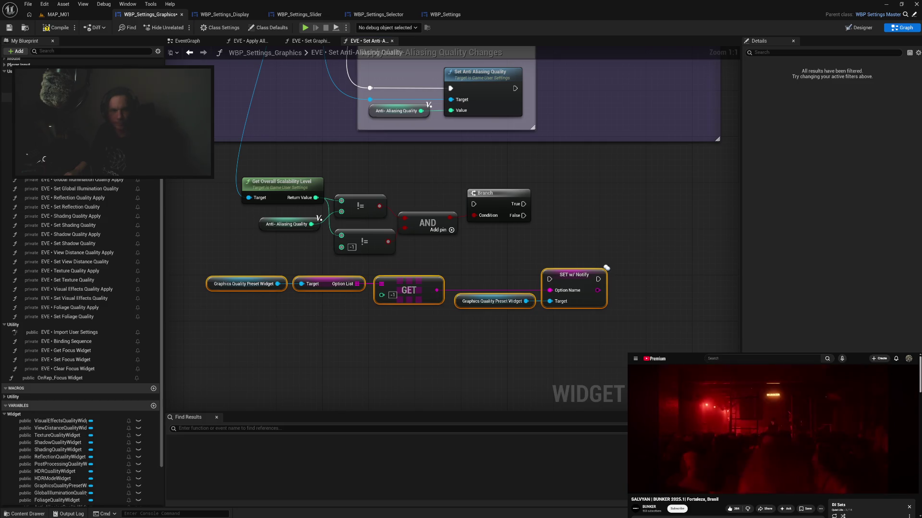
# Call Graphics Quality Preset Apply right after SET w/ Notify
pyautogui.moveTo(48, 88)
pyautogui.mouseDown()
pyautogui.moveTo(214, 243)
pyautogui.moveTo(480, 349)
pyautogui.moveTo(632, 331)
pyautogui.mouseUp()
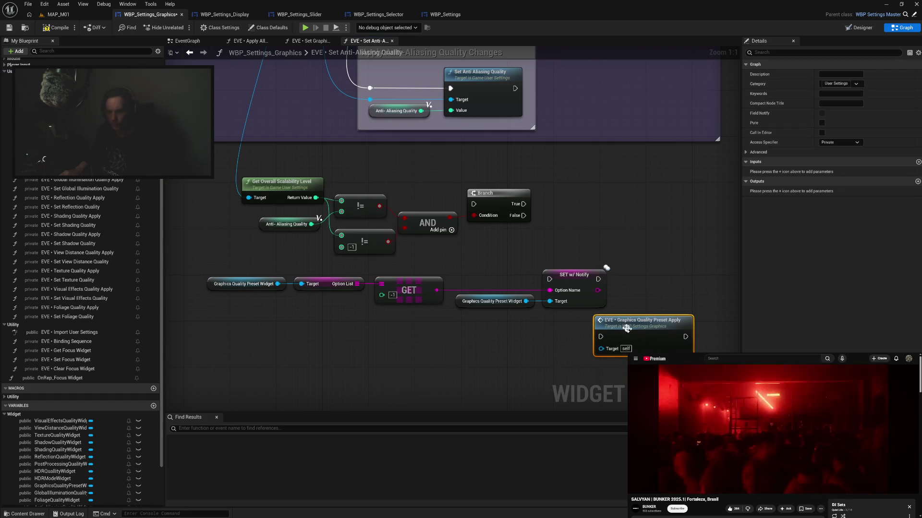
pyautogui.moveTo(598, 278)
pyautogui.mouseDown()
pyautogui.moveTo(601, 336)
pyautogui.moveTo(620, 324)
pyautogui.moveTo(627, 286)
pyautogui.moveTo(648, 273)
pyautogui.moveTo(687, 275)
pyautogui.moveTo(635, 270)
pyautogui.moveTo(648, 273)
pyautogui.mouseUp()
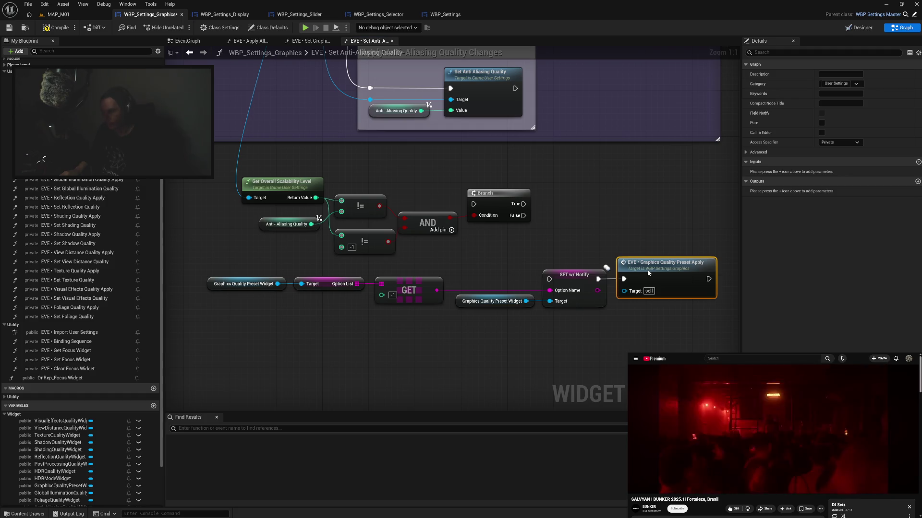
pyautogui.moveTo(648, 272); pyautogui.dragTo(659, 272)
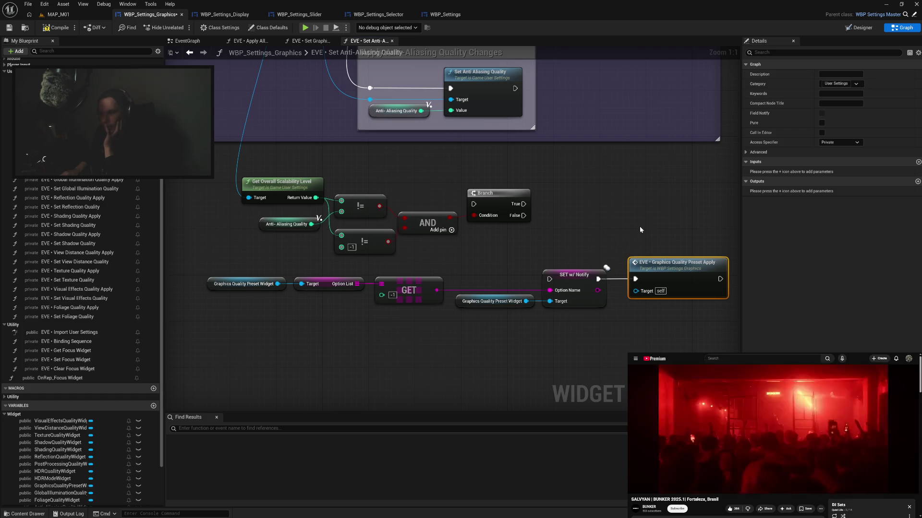
pyautogui.click(612, 341)
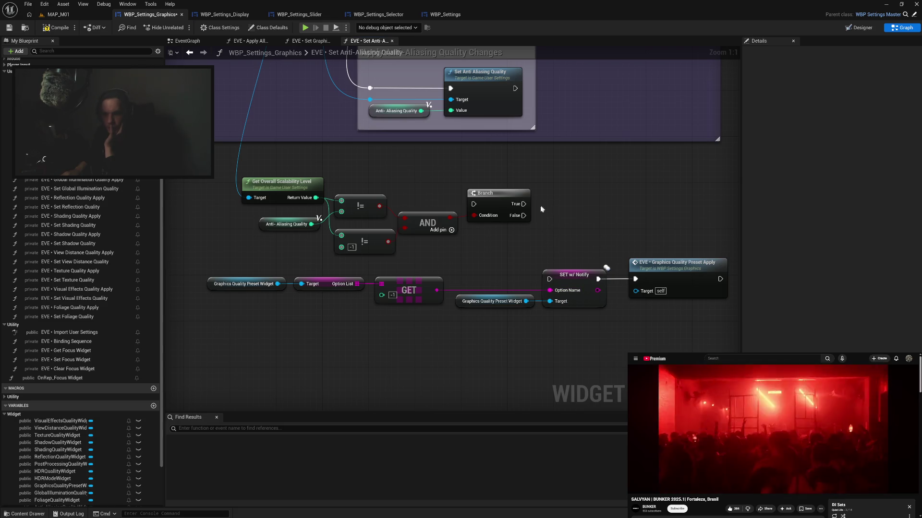
# Connect the Branch's True output to SET w/ Notify and open Graphics Quality Preset Apply
pyautogui.moveTo(524, 204)
pyautogui.mouseDown()
pyautogui.moveTo(550, 250)
pyautogui.moveTo(550, 279)
pyautogui.mouseUp()
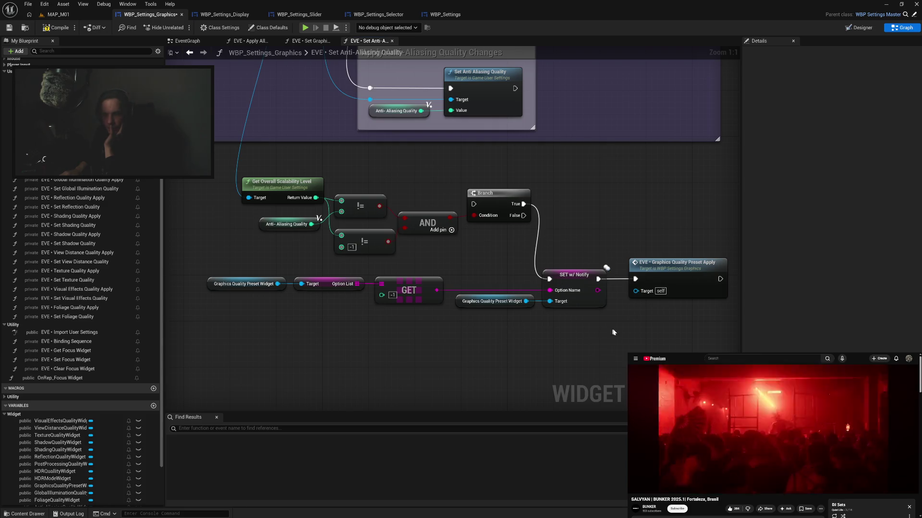
pyautogui.moveTo(664, 303); pyautogui.dragTo(581, 321)
pyautogui.doubleClick(595, 288)
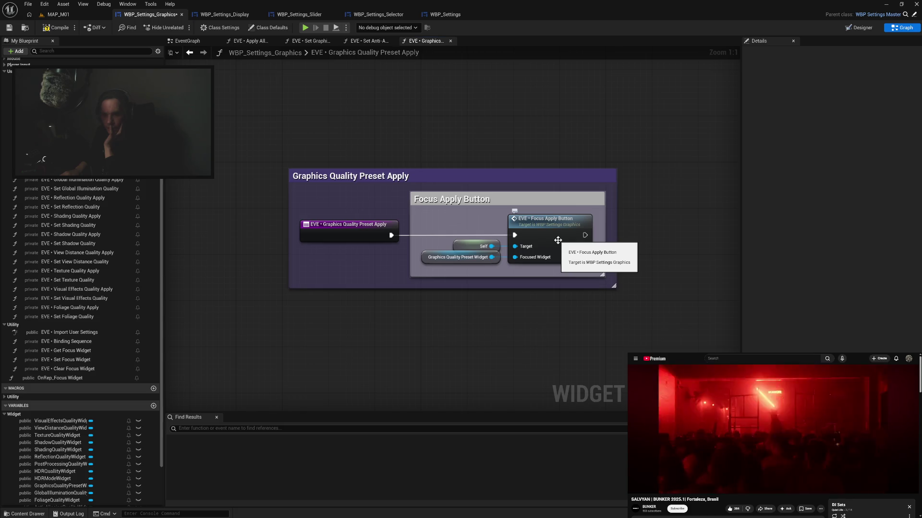
# Open the Focus Apply Button function and inspect its widget array switch outputs
pyautogui.doubleClick(558, 240)
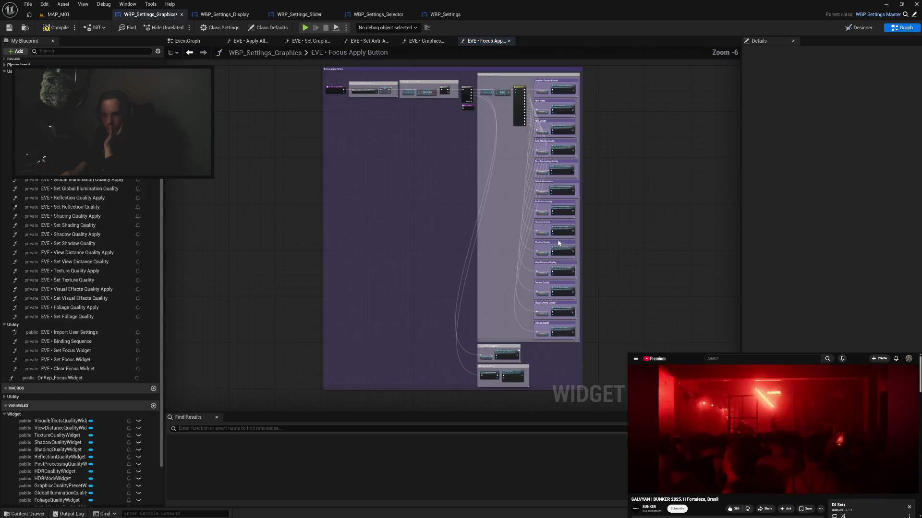
pyautogui.scroll(3, 417, 177)
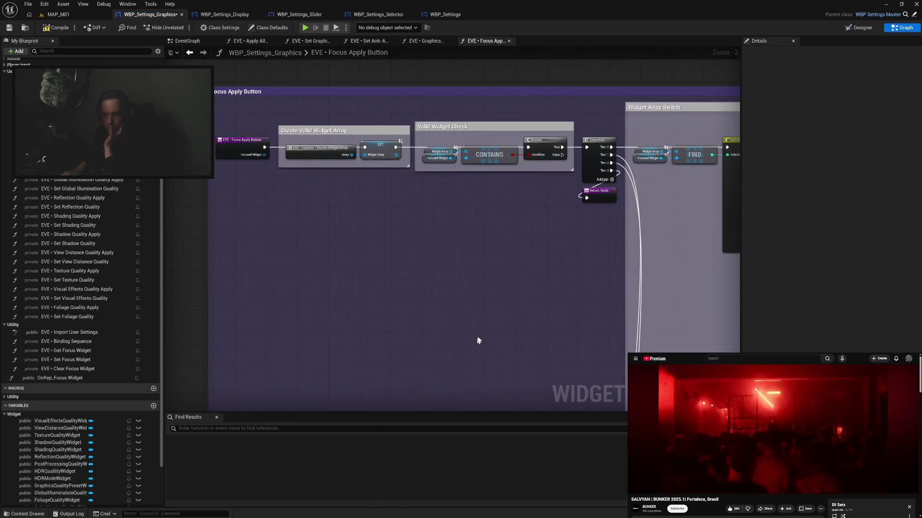
pyautogui.moveTo(508, 303)
pyautogui.mouseDown()
pyautogui.moveTo(557, 305)
pyautogui.moveTo(454, 290)
pyautogui.moveTo(522, 290)
pyautogui.mouseUp()
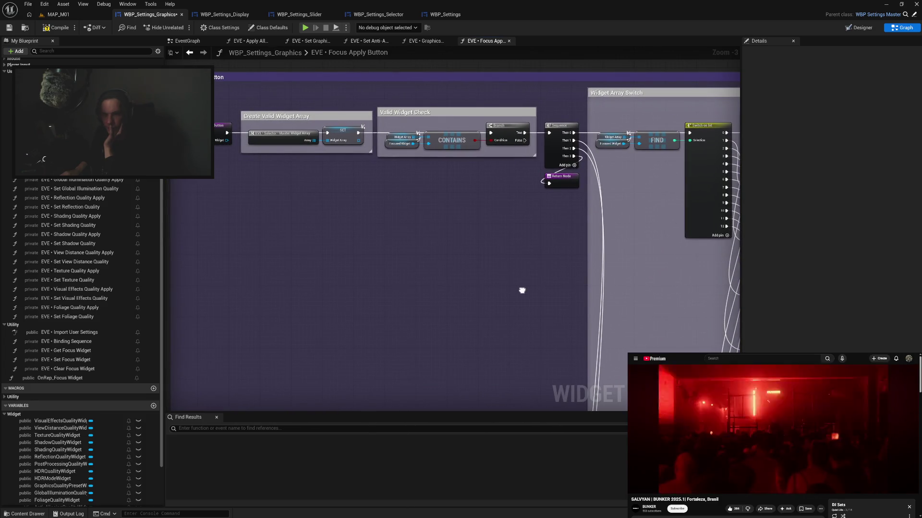
pyautogui.moveTo(464, 288)
pyautogui.mouseDown()
pyautogui.moveTo(354, 278)
pyautogui.moveTo(362, 280)
pyautogui.moveTo(373, 240)
pyautogui.moveTo(464, 76)
pyautogui.moveTo(455, 104)
pyautogui.mouseUp()
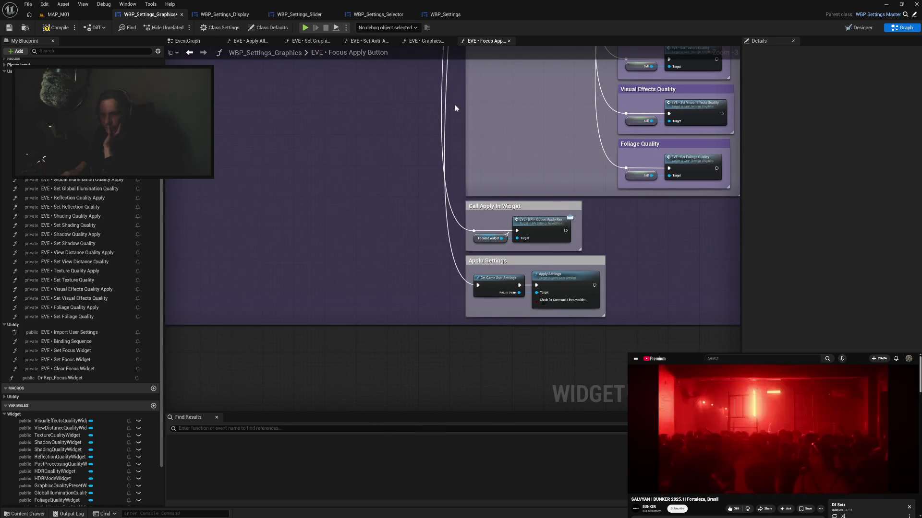
# Correct the 'Applu Settings' comment title to 'Apply Settings' and compile
pyautogui.click(485, 261)
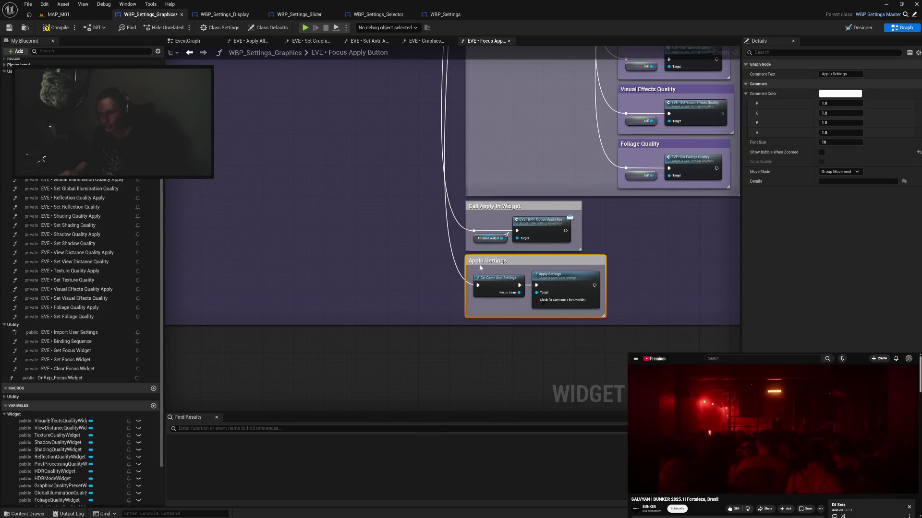
pyautogui.doubleClick(482, 262)
pyautogui.click(483, 262)
pyautogui.write('y')
pyautogui.click(392, 246)
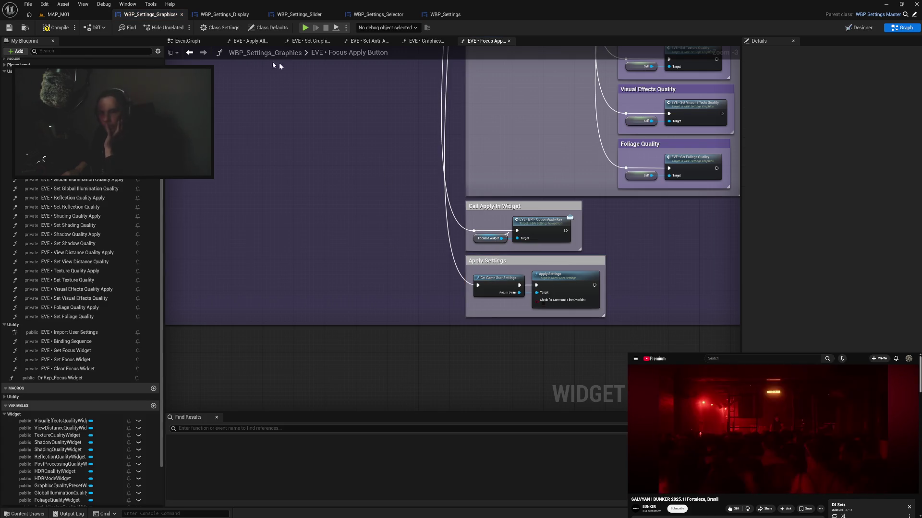
pyautogui.click(68, 29)
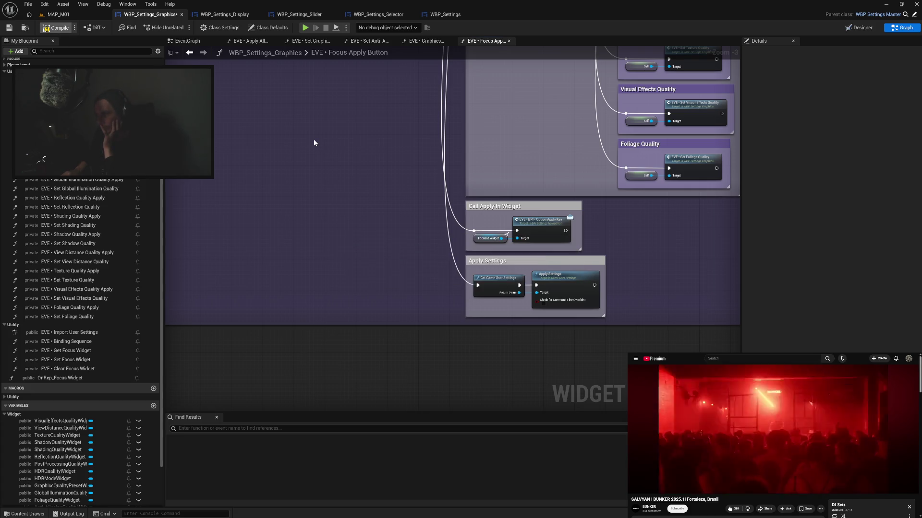
# Pan through the Texture, Visual Effects, HDR and anti-aliasing quality setter nodes
pyautogui.moveTo(340, 128); pyautogui.dragTo(344, 154)
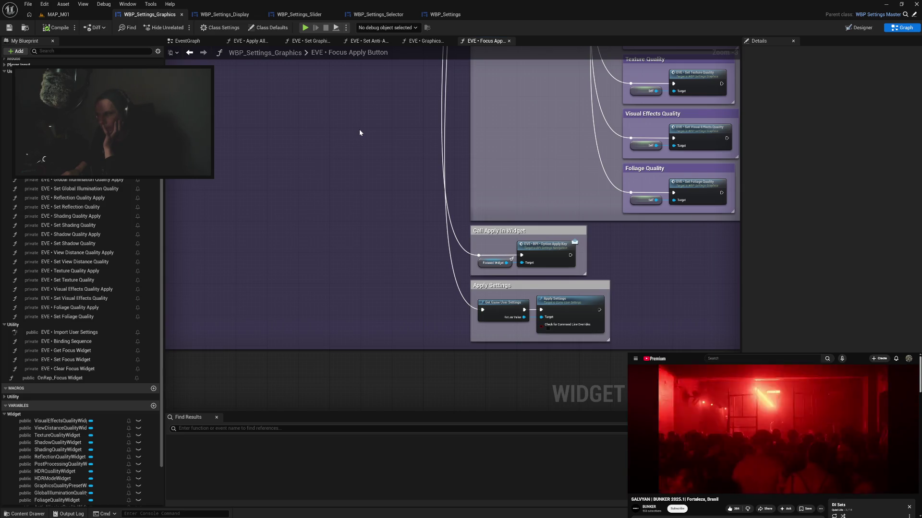
pyautogui.moveTo(360, 134); pyautogui.dragTo(370, 186)
pyautogui.moveTo(380, 152); pyautogui.dragTo(397, 249)
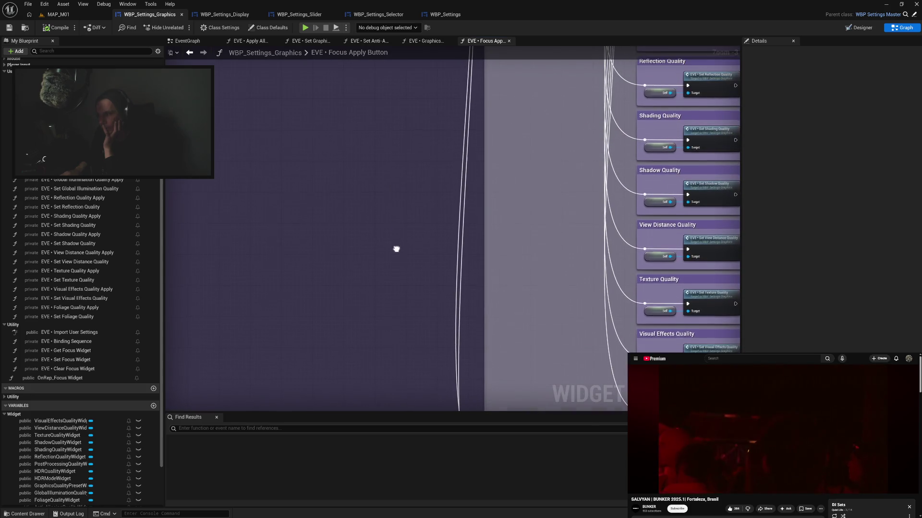
pyautogui.moveTo(410, 191)
pyautogui.mouseDown()
pyautogui.moveTo(418, 261)
pyautogui.moveTo(399, 313)
pyautogui.moveTo(408, 278)
pyautogui.moveTo(422, 288)
pyautogui.moveTo(409, 290)
pyautogui.moveTo(555, 298)
pyautogui.moveTo(484, 279)
pyautogui.moveTo(481, 261)
pyautogui.moveTo(462, 259)
pyautogui.mouseUp()
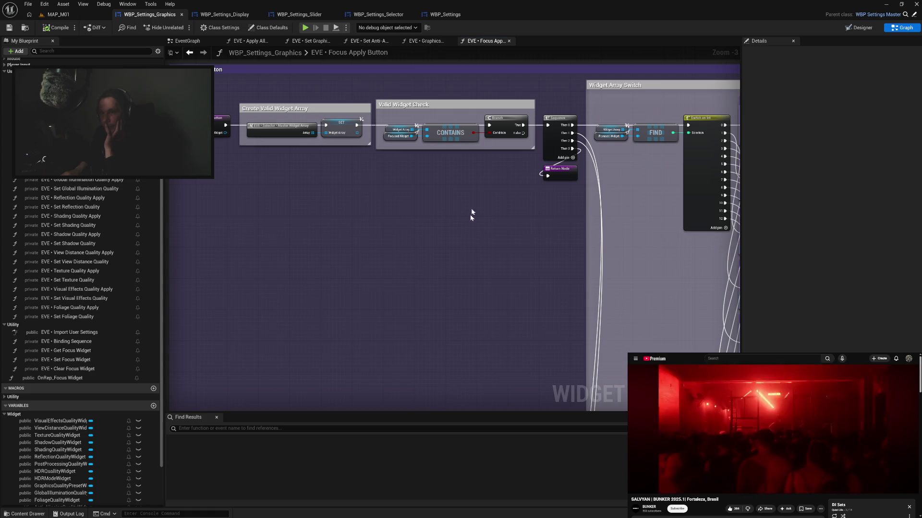
# Review the Graphics Quality Preset Apply, Set Graphics Quality Preset and Focus Apply Button graphs, ending on Set Anti-Aliasing Quality
pyautogui.click(424, 42)
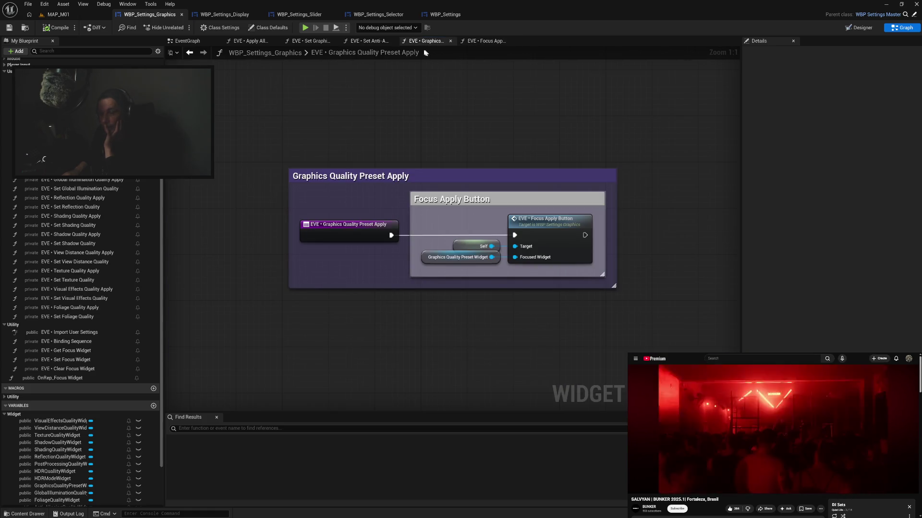
pyautogui.click(378, 42)
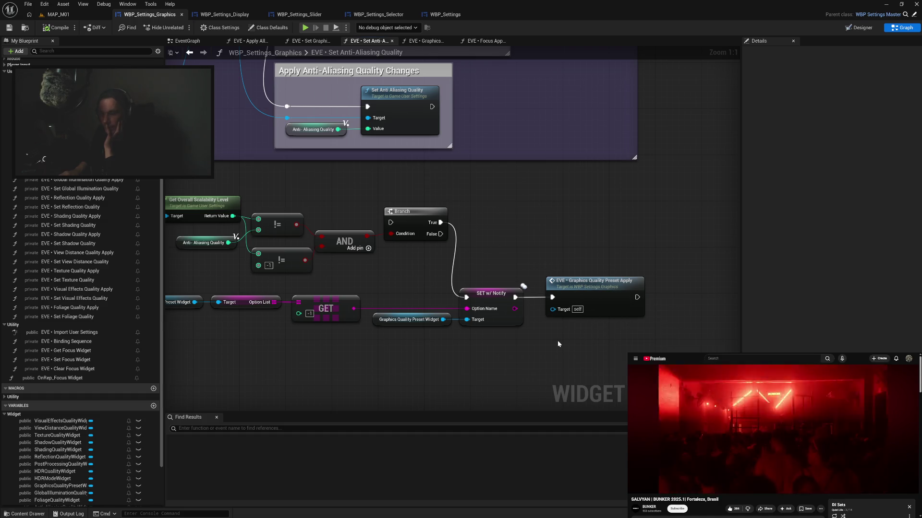
pyautogui.click(310, 41)
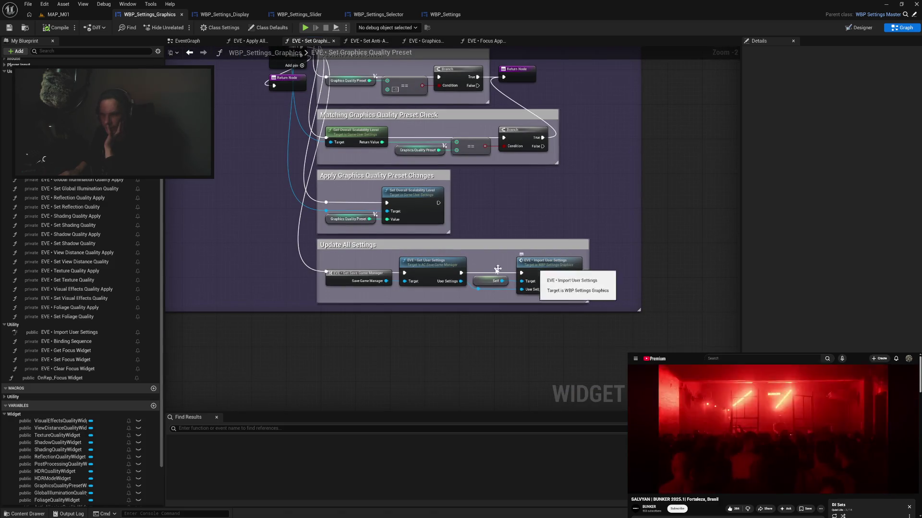
pyautogui.moveTo(482, 215); pyautogui.dragTo(513, 287)
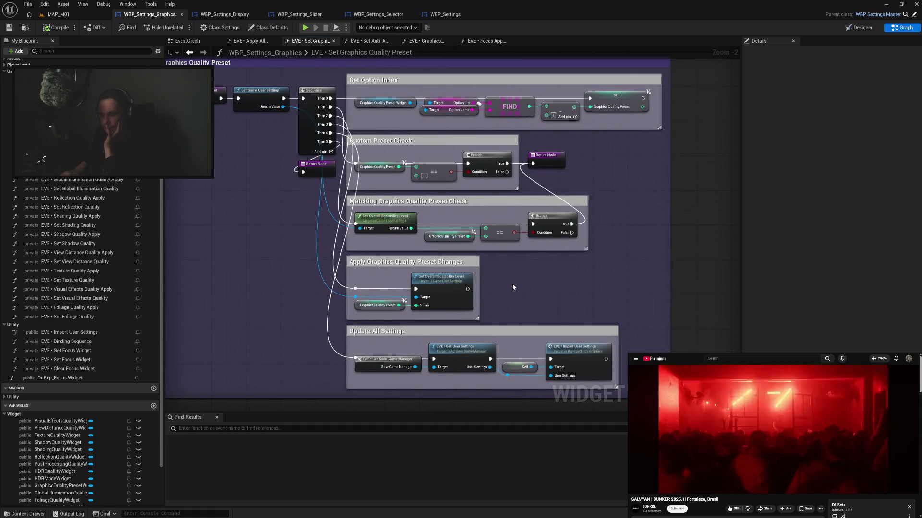
pyautogui.moveTo(512, 287)
pyautogui.mouseDown()
pyautogui.moveTo(515, 268)
pyautogui.moveTo(524, 290)
pyautogui.mouseUp()
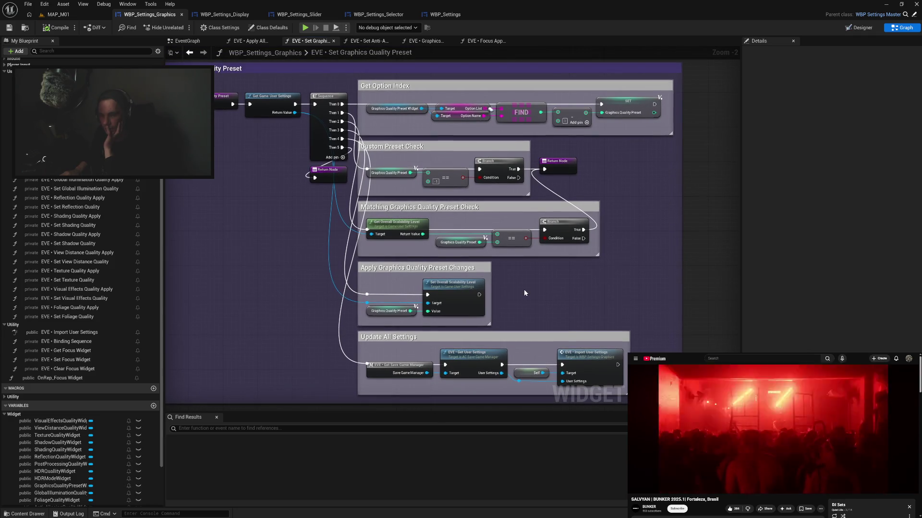
pyautogui.click(486, 41)
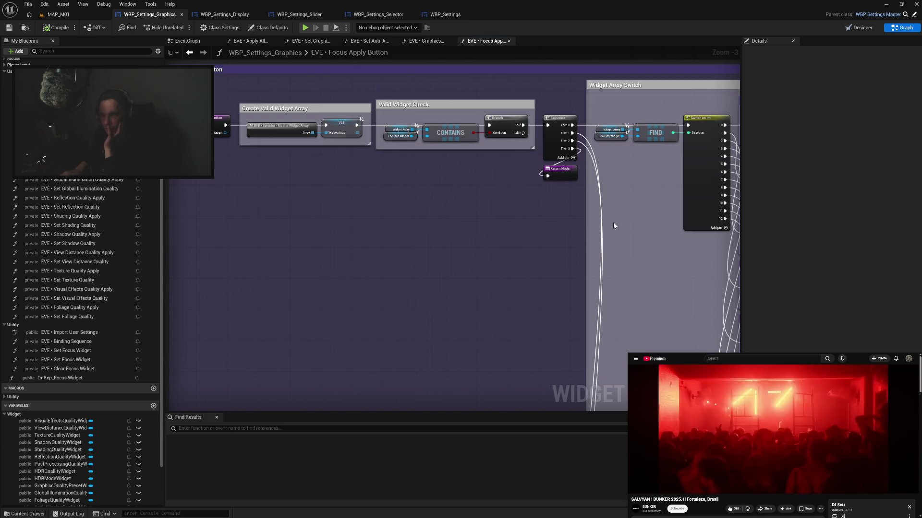
pyautogui.moveTo(626, 213); pyautogui.dragTo(426, 223)
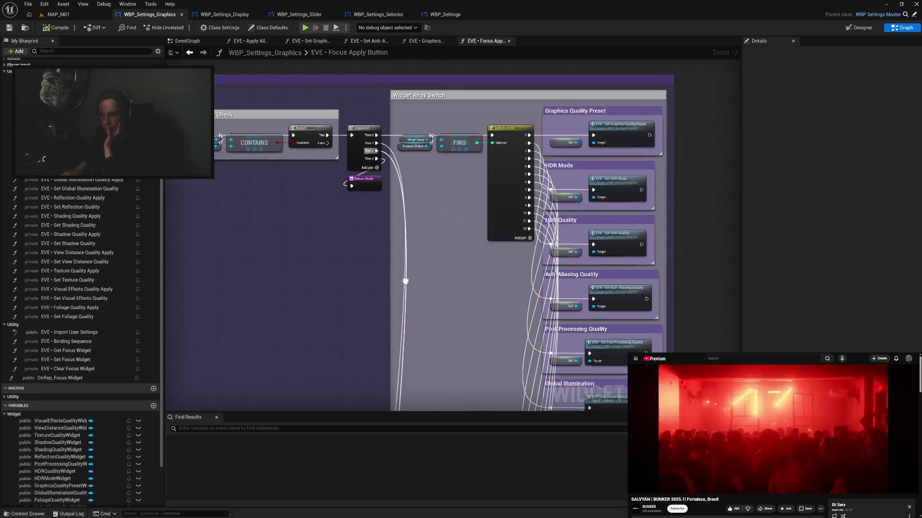
pyautogui.click(368, 41)
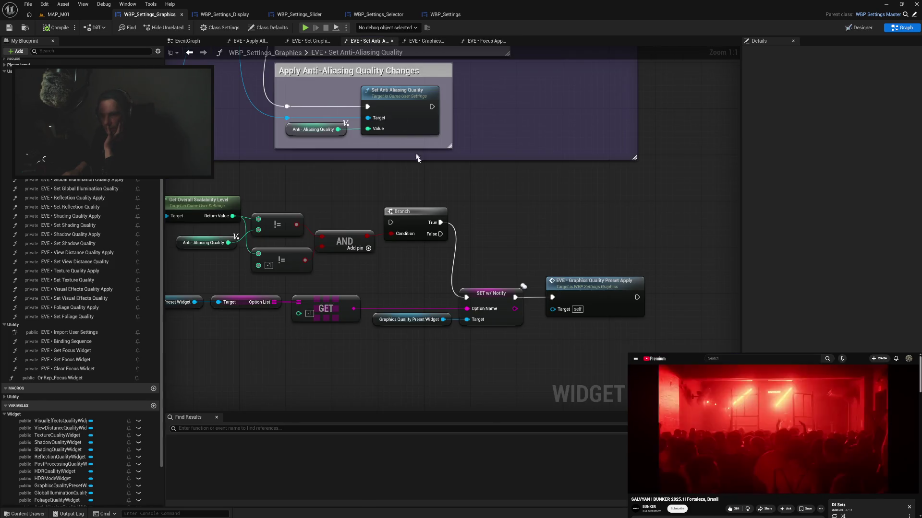
# Link Set Anti Aliasing Quality's exec output into the Branch and compile WBP_Settings_Graphics
pyautogui.moveTo(528, 237)
pyautogui.mouseDown()
pyautogui.moveTo(530, 201)
pyautogui.moveTo(518, 311)
pyautogui.moveTo(517, 233)
pyautogui.mouseUp()
pyautogui.moveTo(564, 149)
pyautogui.mouseDown()
pyautogui.moveTo(579, 163)
pyautogui.moveTo(527, 264)
pyautogui.mouseUp()
pyautogui.moveTo(567, 224); pyautogui.dragTo(541, 196)
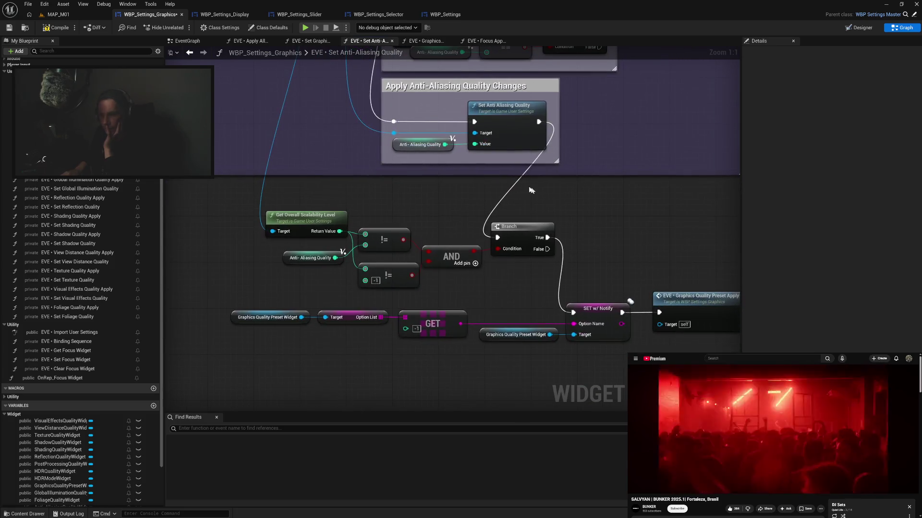
pyautogui.moveTo(597, 215); pyautogui.dragTo(566, 206)
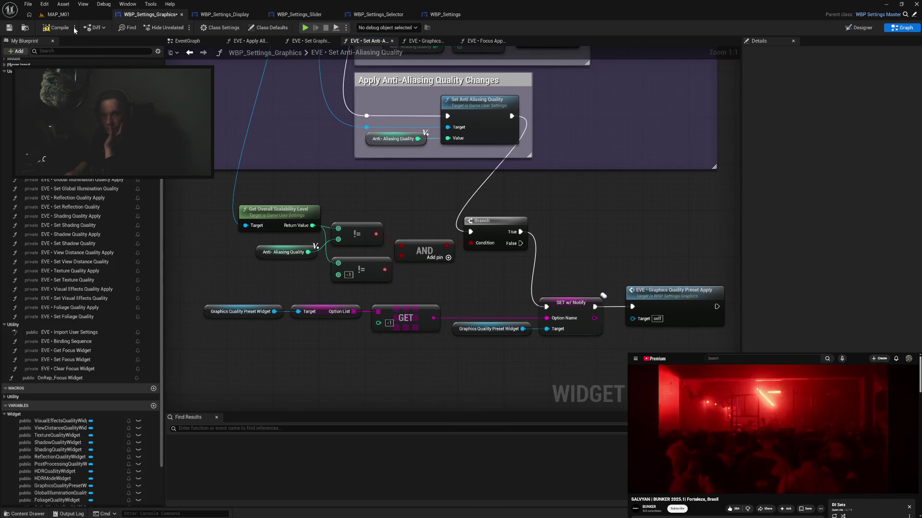
pyautogui.click(59, 29)
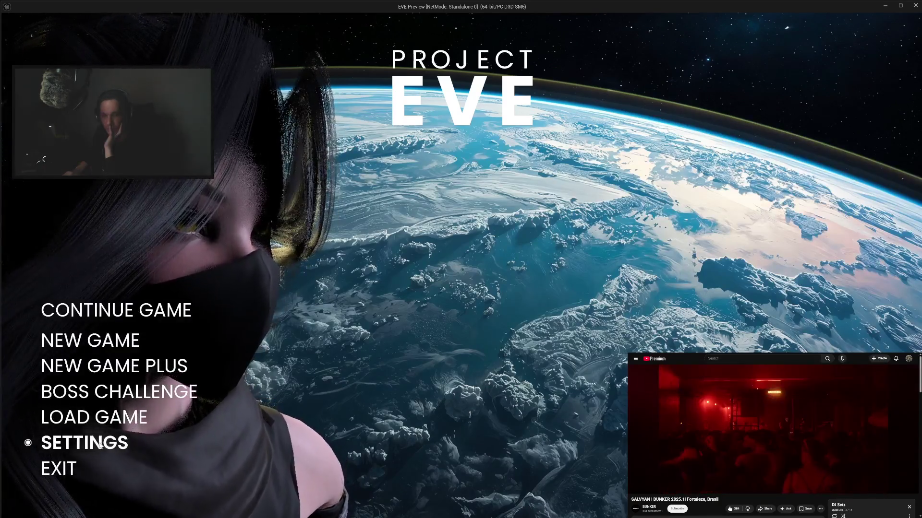
# In the preview's Graphics settings, apply Anti-Aliasing Quality at HIGH, then at MEDIUM
pyautogui.click(100, 446)
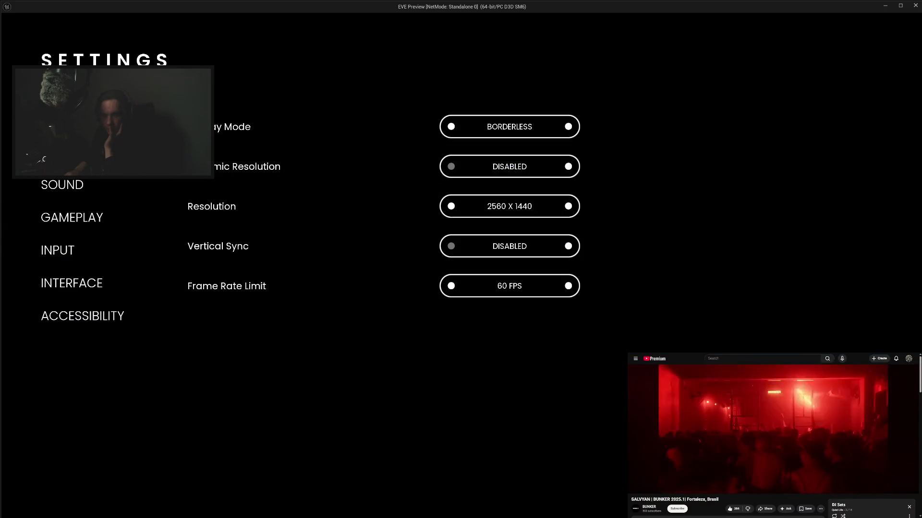
pyautogui.click(67, 152)
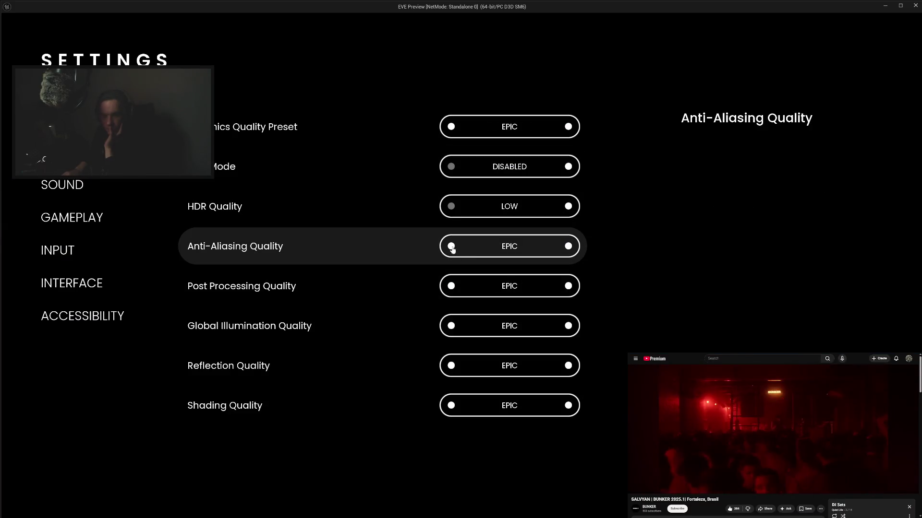
pyautogui.click(451, 246)
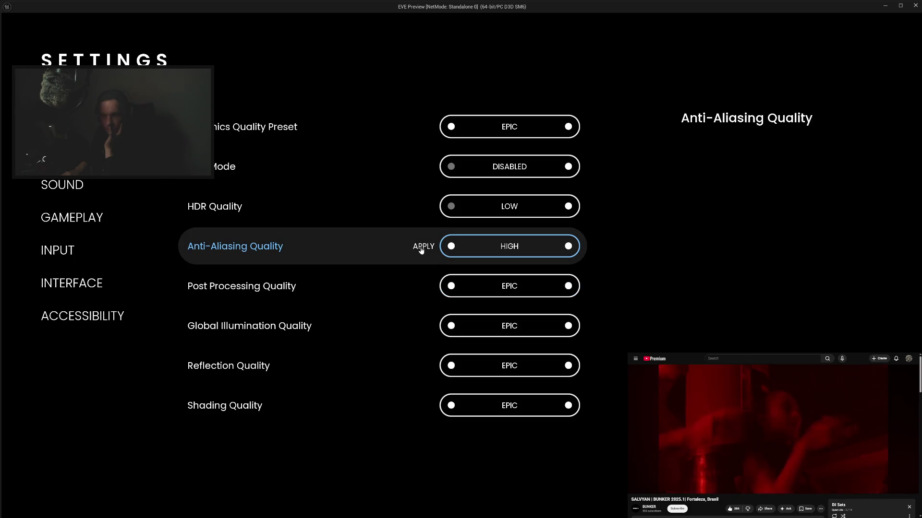
pyautogui.click(421, 249)
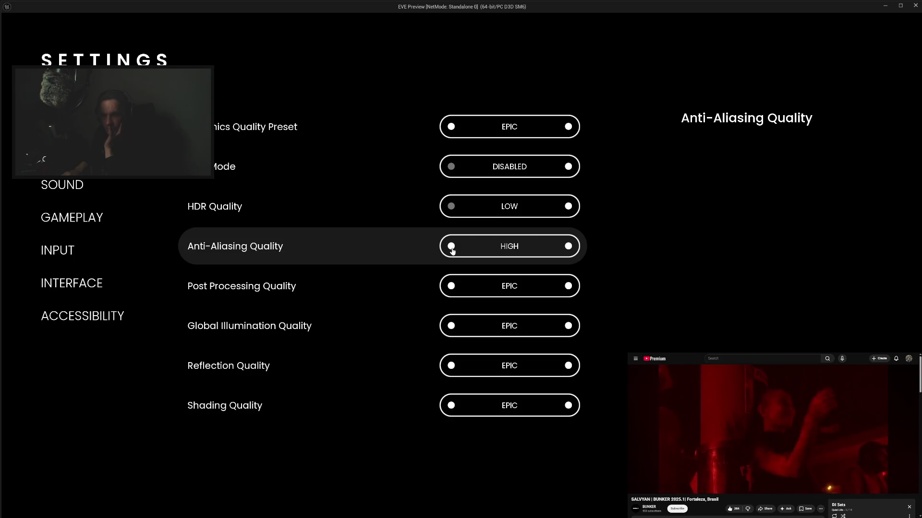
pyautogui.click(451, 246)
pyautogui.click(426, 248)
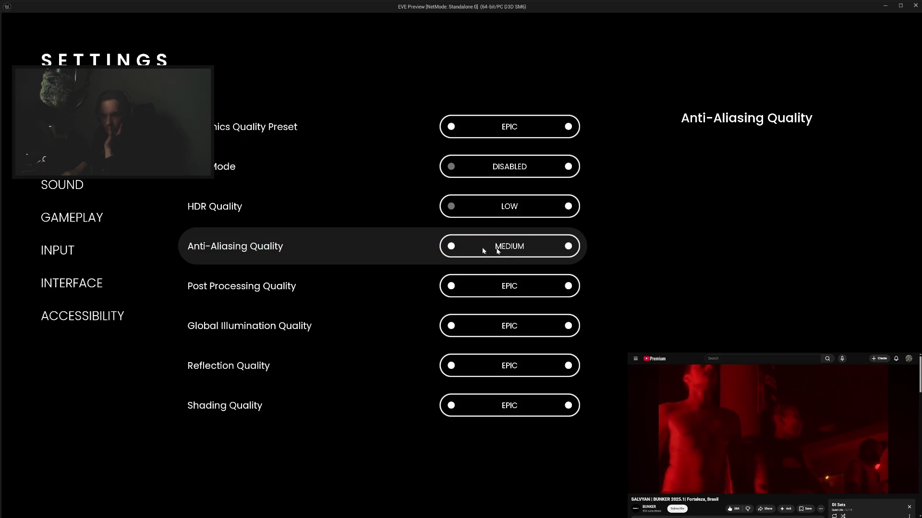
pyautogui.click(567, 247)
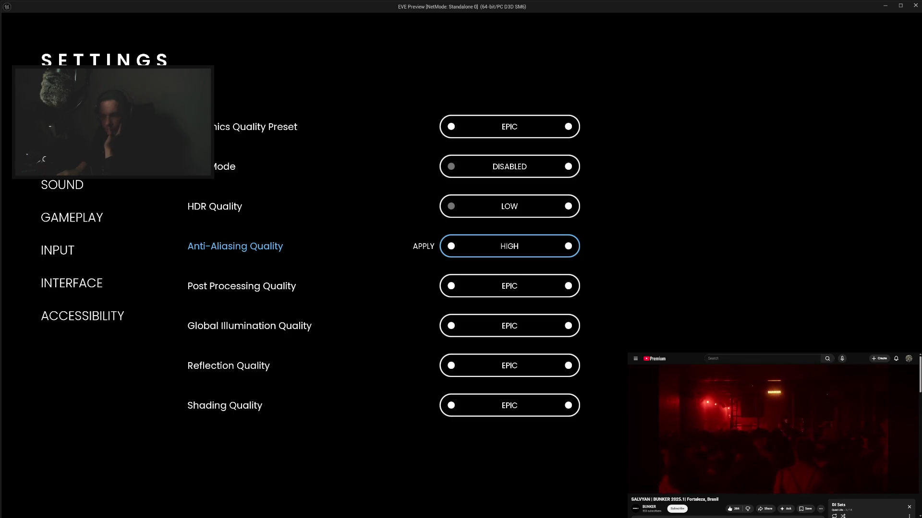
pyautogui.click(568, 247)
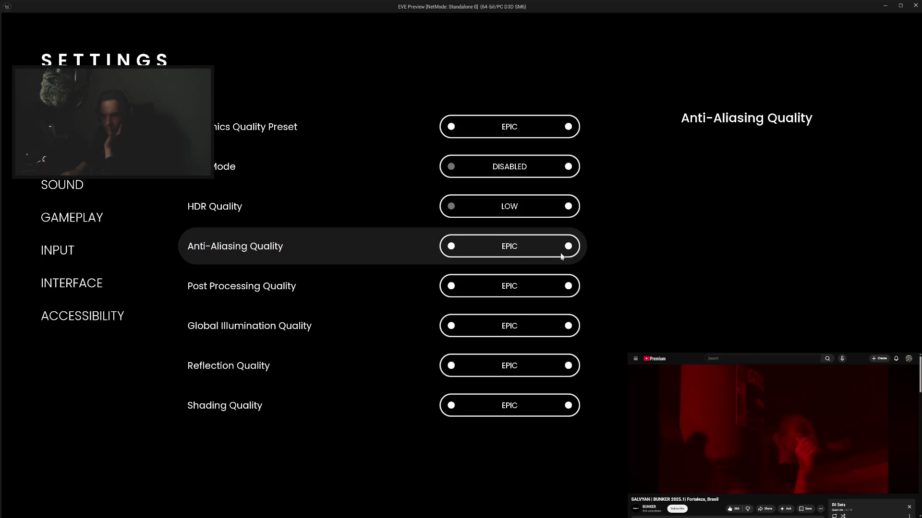
pyautogui.click(451, 247)
pyautogui.click(452, 247)
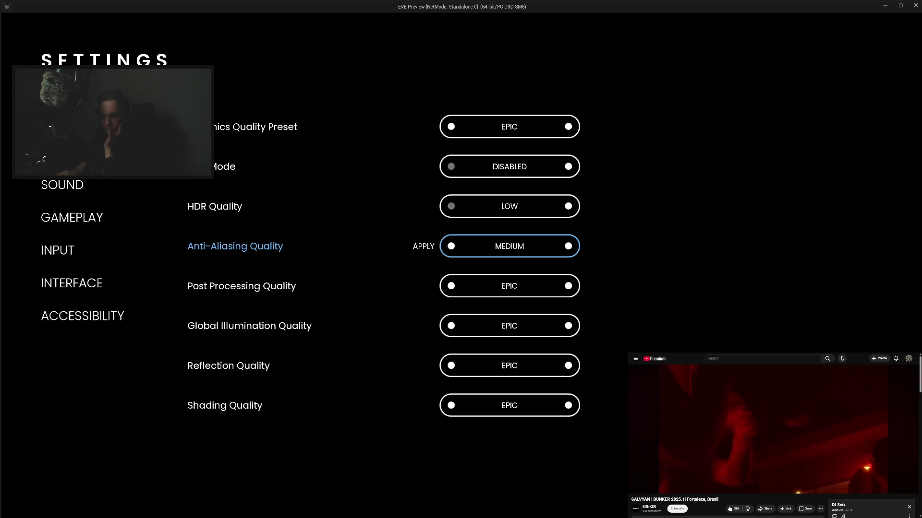
pyautogui.click(421, 246)
# Cycle Anti-Aliasing through HIGH, EPIC and CINEMATIC, apply EPIC, and exit the preview
pyautogui.click(568, 246)
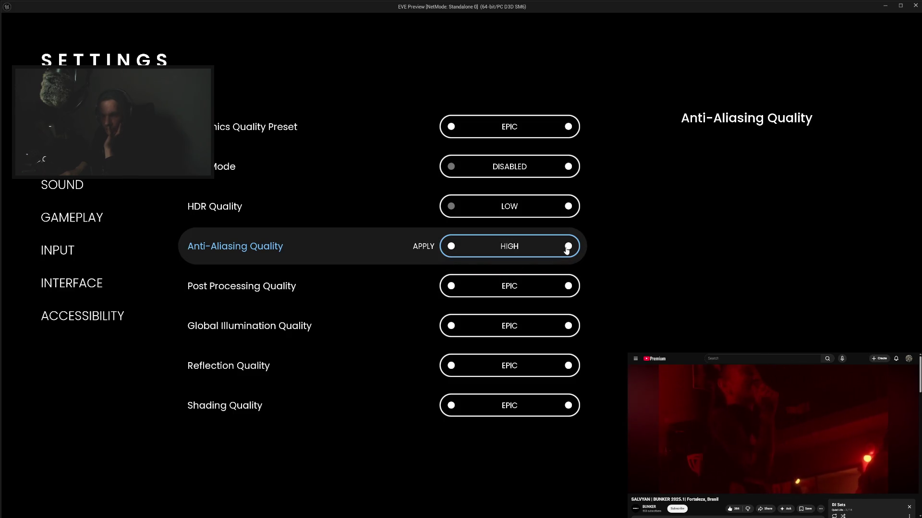
pyautogui.click(568, 246)
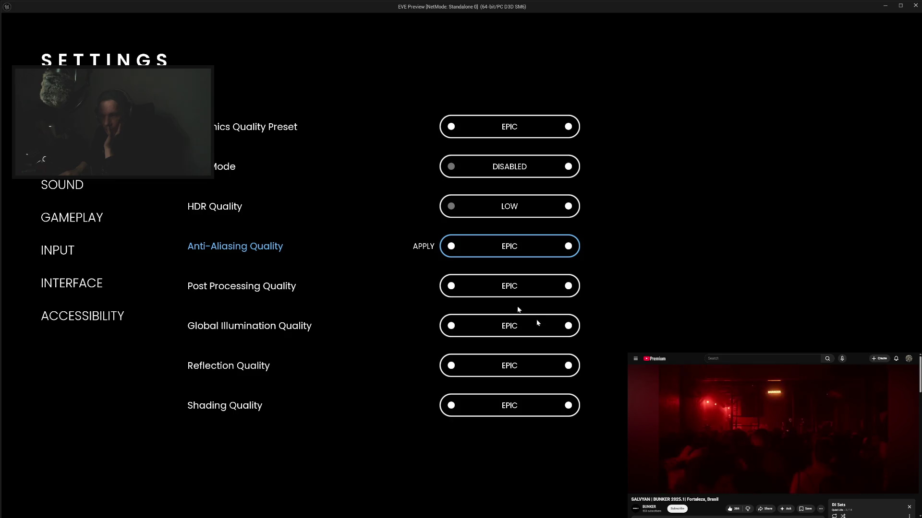
pyautogui.click(450, 250)
pyautogui.click(568, 247)
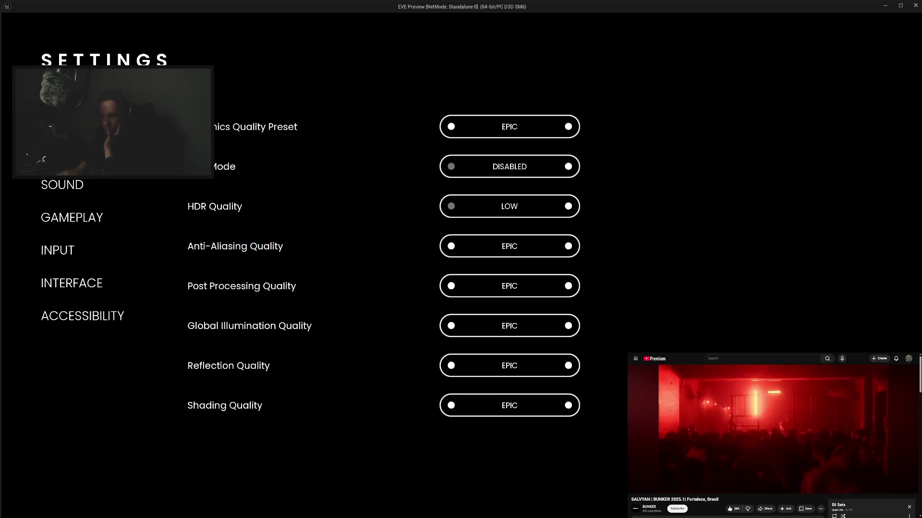
pyautogui.click(568, 247)
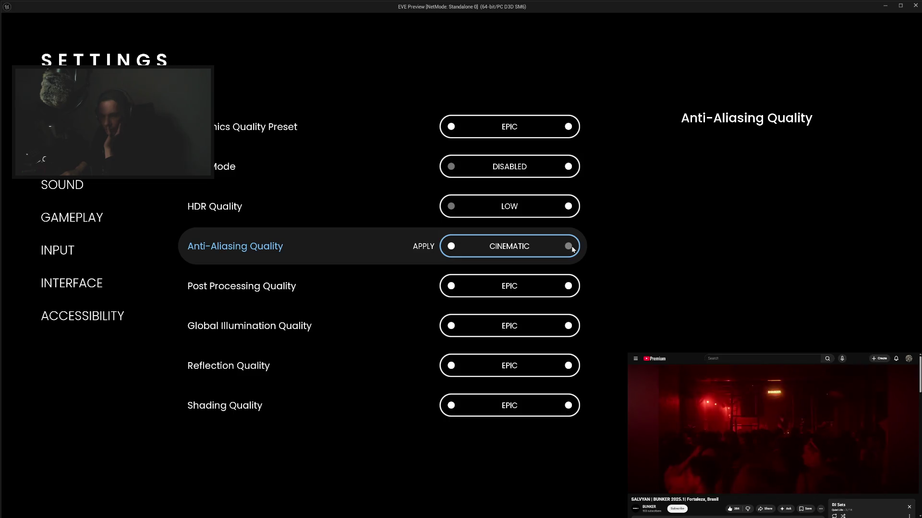
pyautogui.click(452, 247)
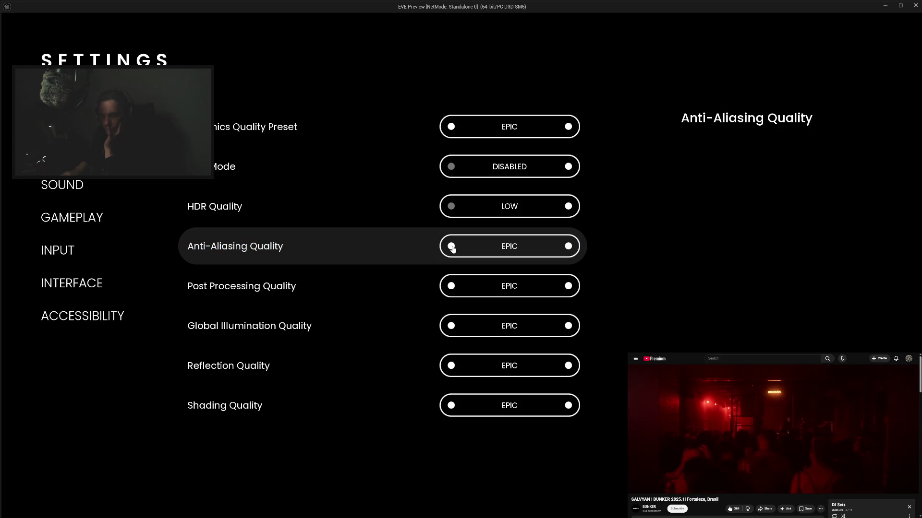
pyautogui.click(452, 247)
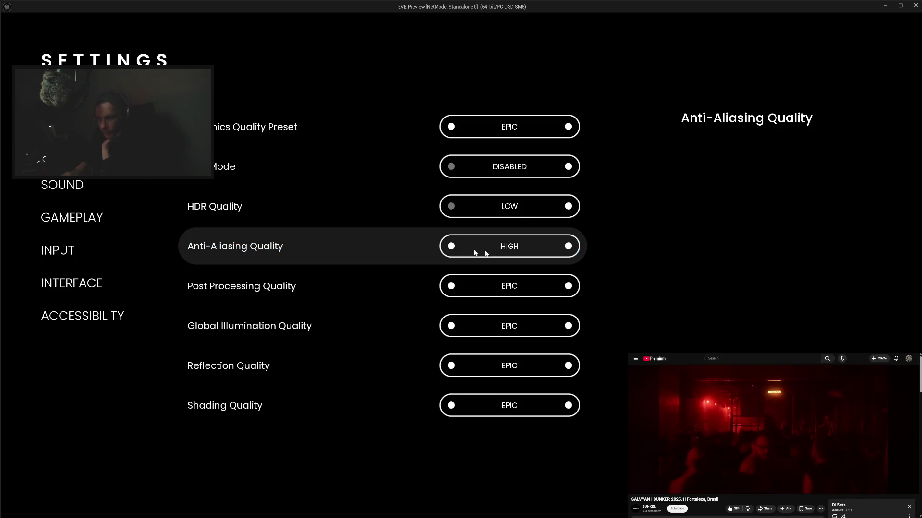
pyautogui.click(563, 248)
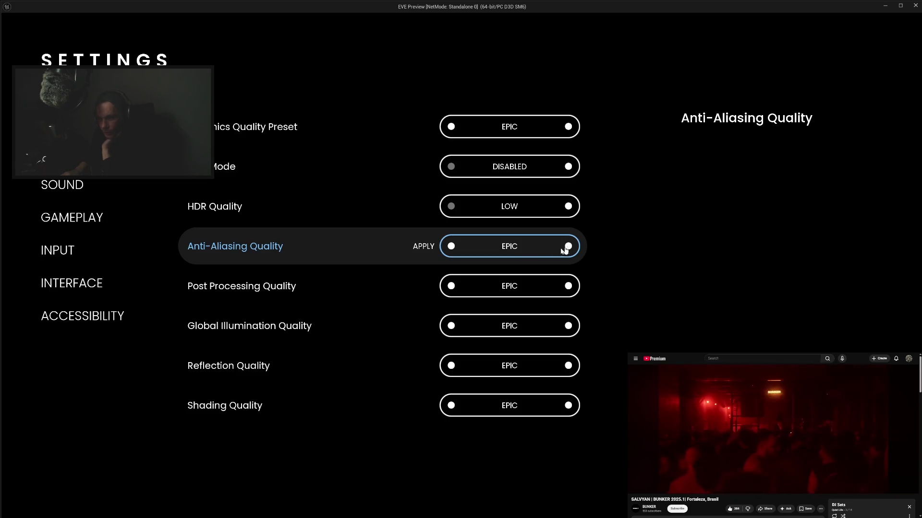
pyautogui.click(426, 250)
pyautogui.press('Escape')
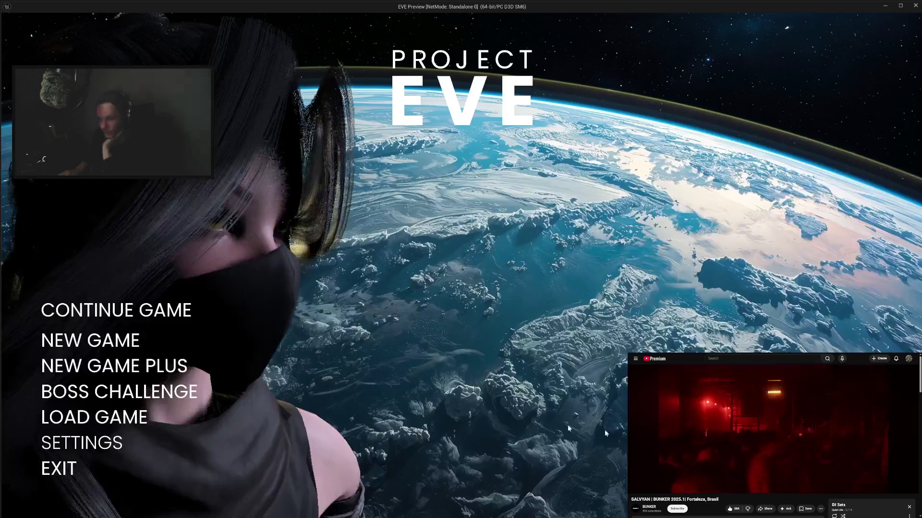
pyautogui.click(48, 468)
# Change the preset list GET node's index from -1 to 0, compile, and launch the preview
pyautogui.moveTo(383, 202); pyautogui.dragTo(377, 221)
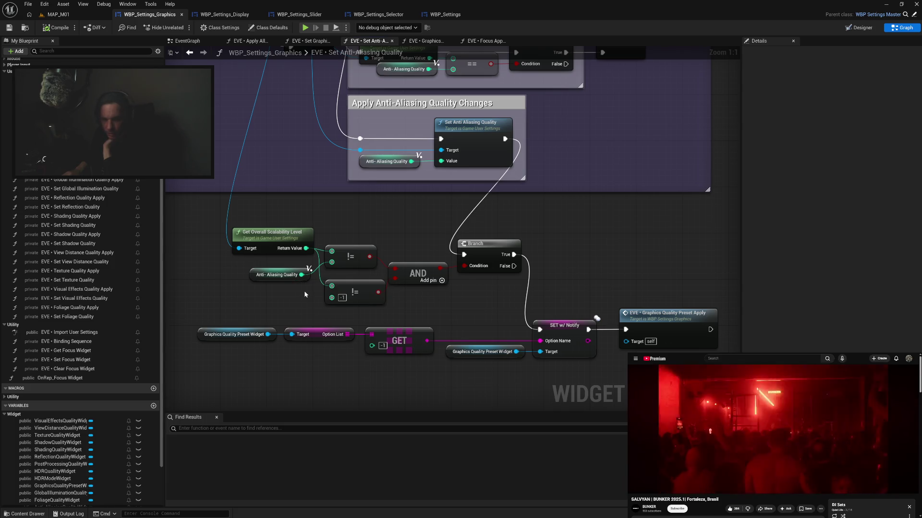
pyautogui.moveTo(362, 223)
pyautogui.mouseDown()
pyautogui.moveTo(403, 323)
pyautogui.moveTo(354, 267)
pyautogui.moveTo(360, 329)
pyautogui.moveTo(360, 223)
pyautogui.mouseUp()
pyautogui.moveTo(377, 270)
pyautogui.mouseDown()
pyautogui.moveTo(366, 181)
pyautogui.moveTo(478, 220)
pyautogui.moveTo(386, 197)
pyautogui.mouseUp()
pyautogui.moveTo(398, 259)
pyautogui.mouseDown()
pyautogui.moveTo(482, 250)
pyautogui.moveTo(416, 266)
pyautogui.mouseUp()
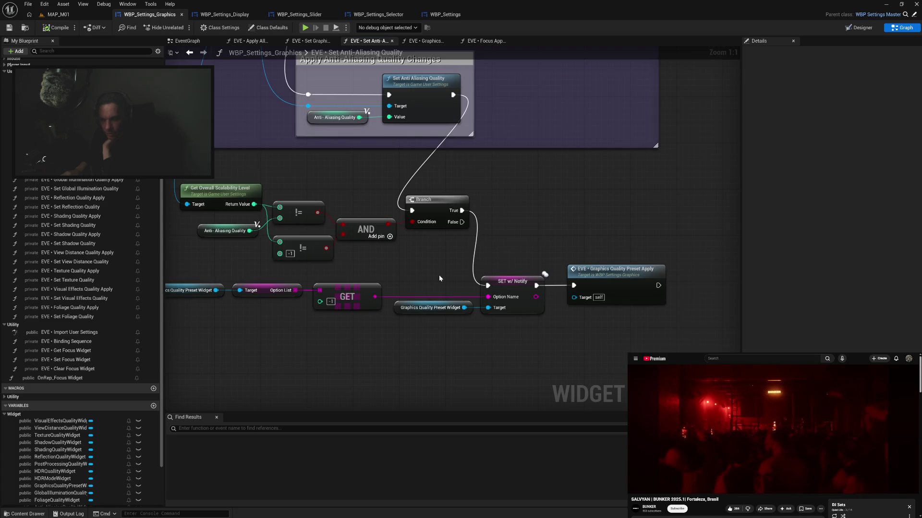
pyautogui.moveTo(439, 278); pyautogui.dragTo(471, 287)
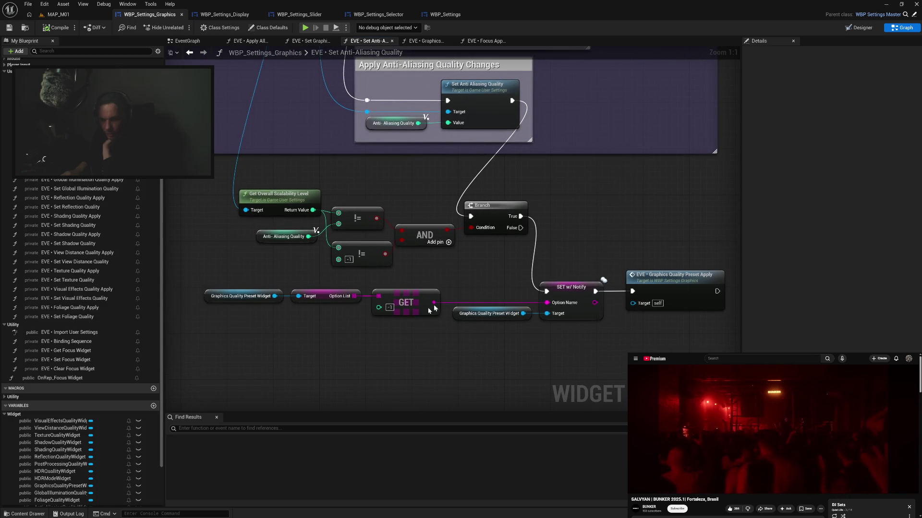
pyautogui.click(390, 307)
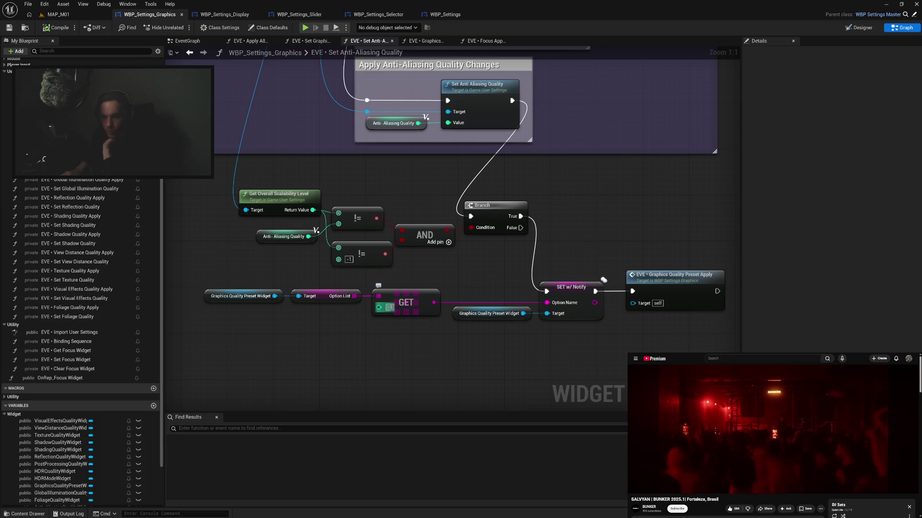
pyautogui.write('0')
pyautogui.press('Return')
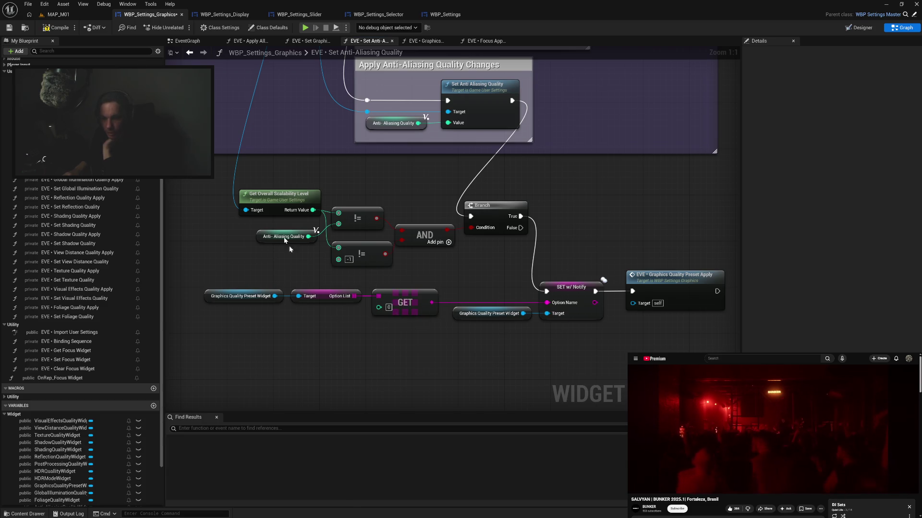
pyautogui.click(51, 28)
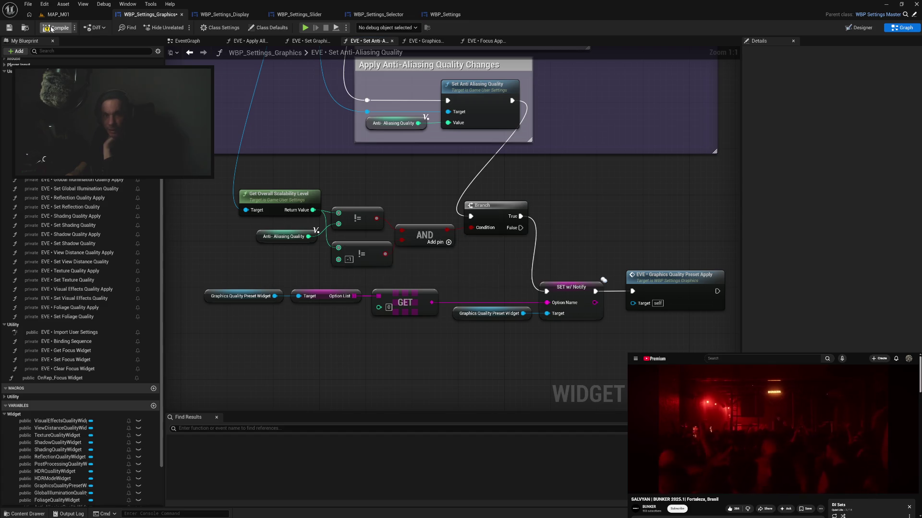
pyautogui.click(305, 29)
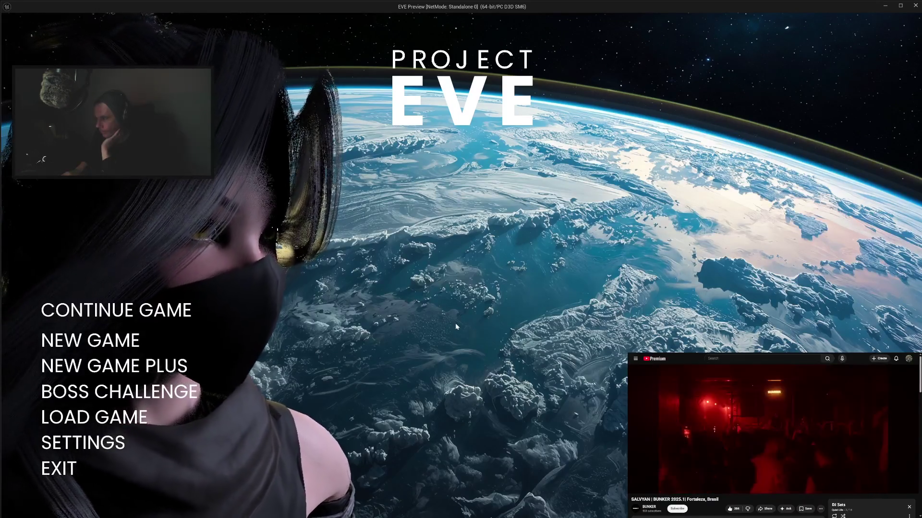
# In the preview's Graphics settings, apply Anti-Aliasing HIGH, then EPIC
pyautogui.click(93, 447)
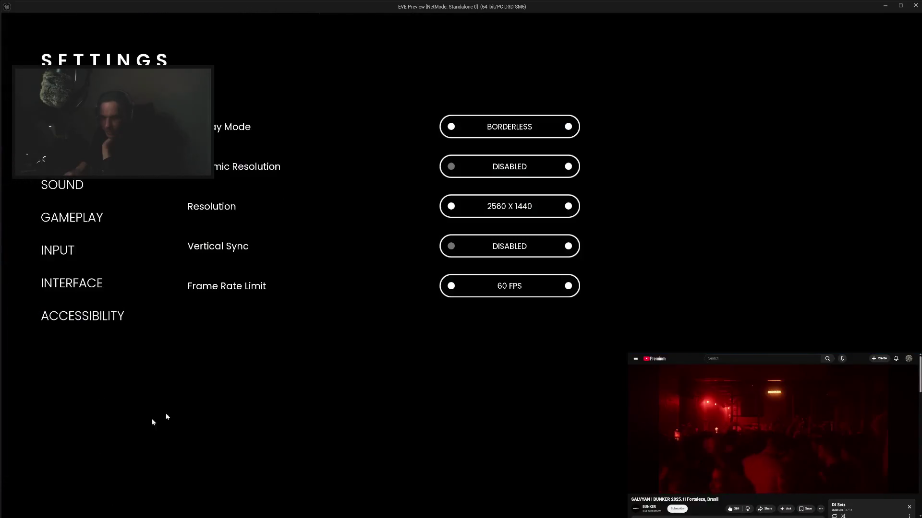
pyautogui.click(67, 152)
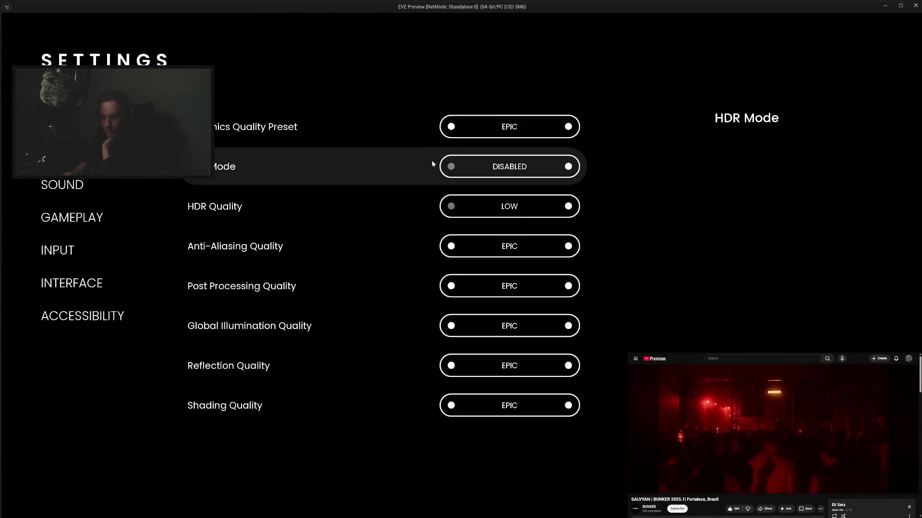
pyautogui.click(451, 246)
pyautogui.click(428, 248)
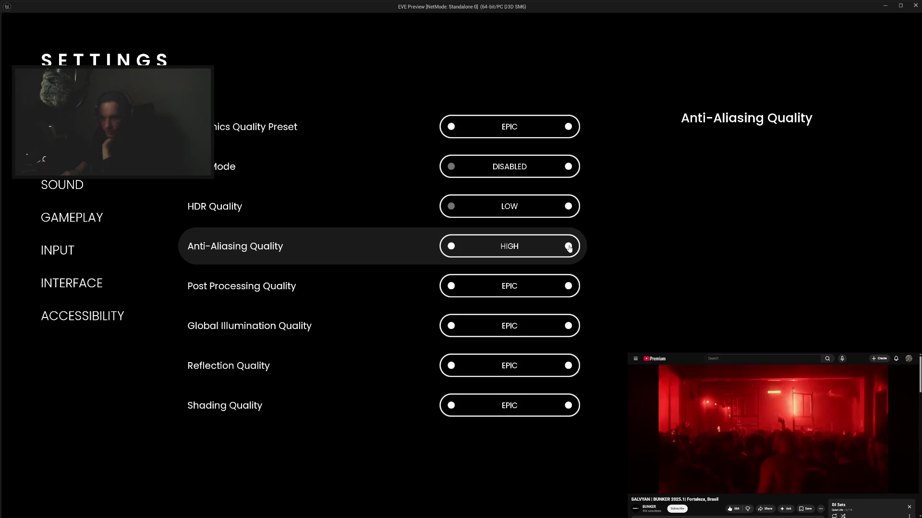
pyautogui.click(569, 247)
pyautogui.click(422, 247)
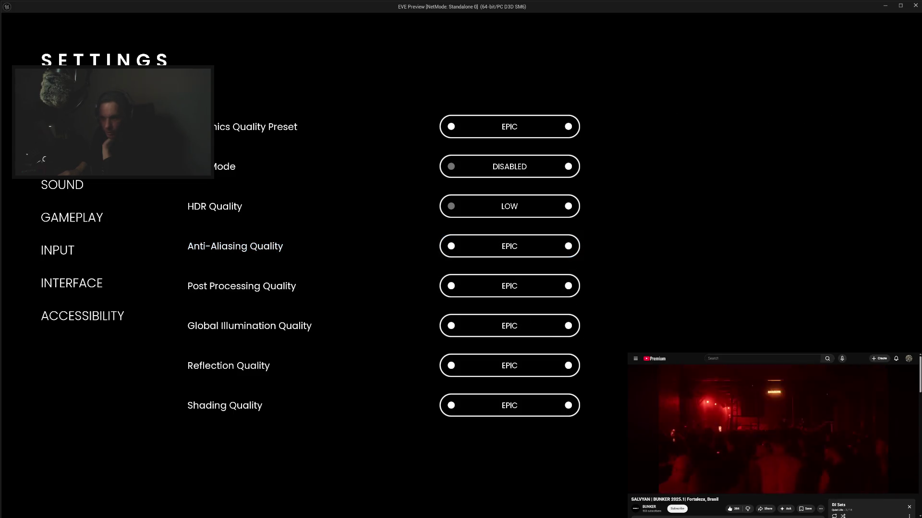
# Discard an unapplied change to HIGH, confirm Anti-Aliasing stays EPIC, and exit the preview
pyautogui.click(448, 250)
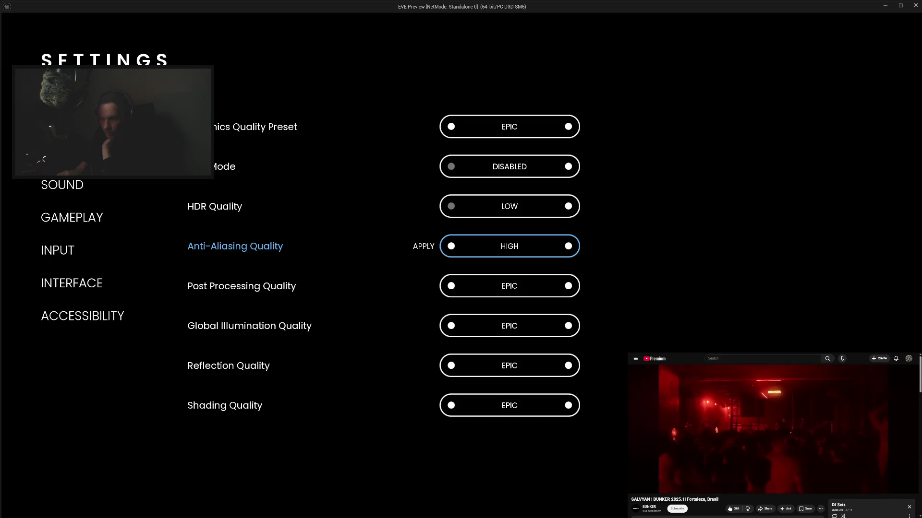
pyautogui.press('Escape')
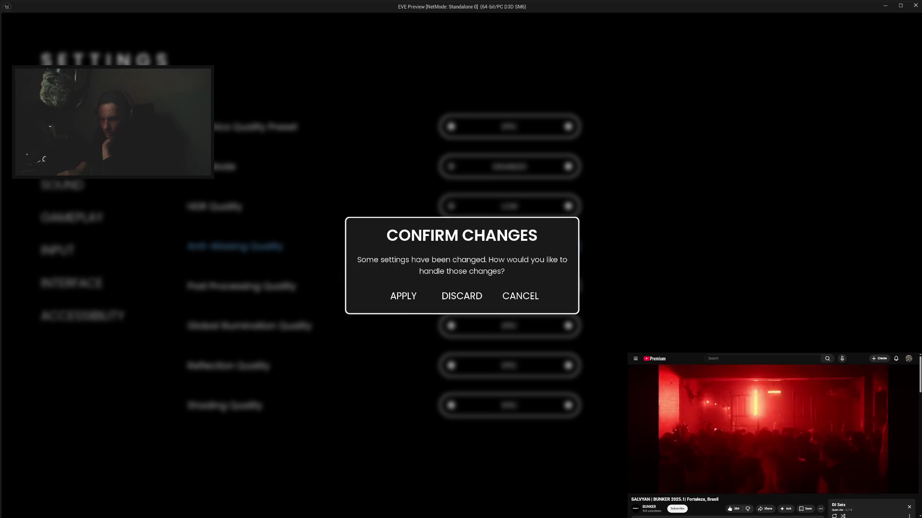
pyautogui.click(462, 296)
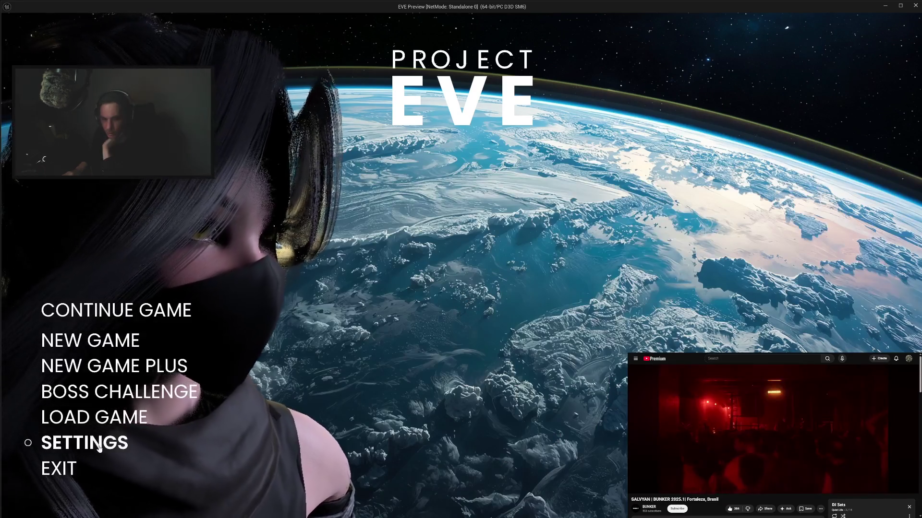
pyautogui.click(154, 438)
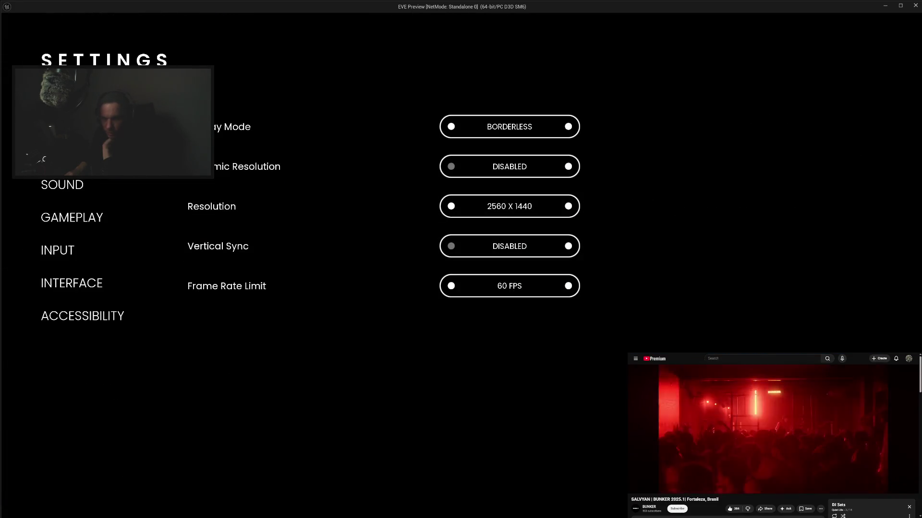
pyautogui.click(68, 153)
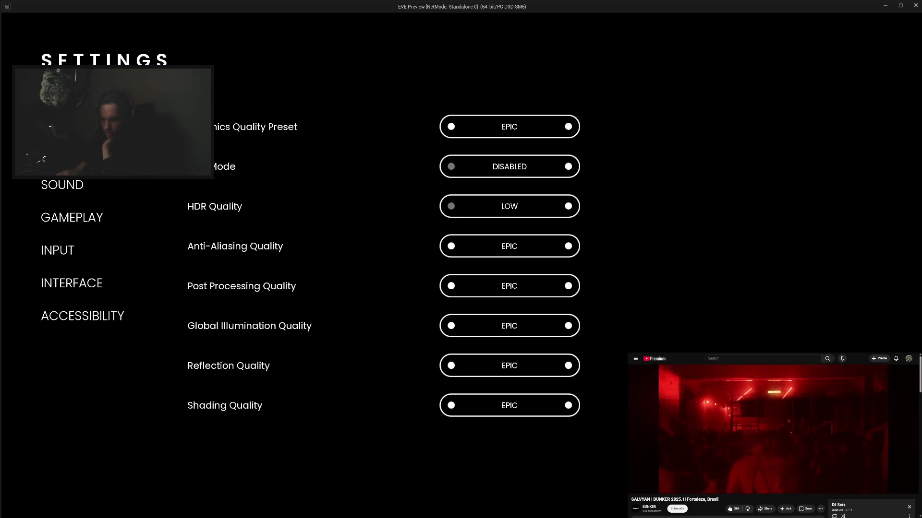
pyautogui.press('Escape')
pyautogui.click(52, 467)
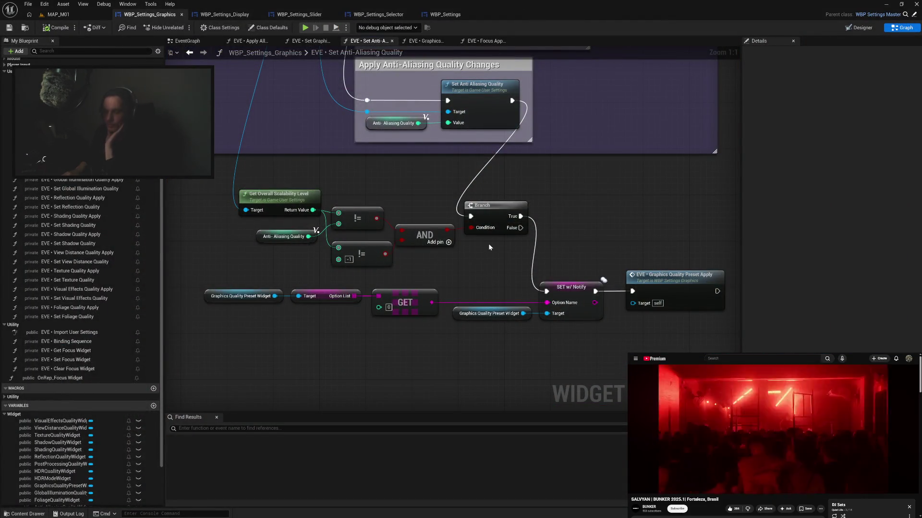
# Break the exec link into the Branch, compile, and switch to the EVE • Apply All Settings graph
pyautogui.keyDown('alt'); pyautogui.click(476, 220); pyautogui.keyUp('alt')
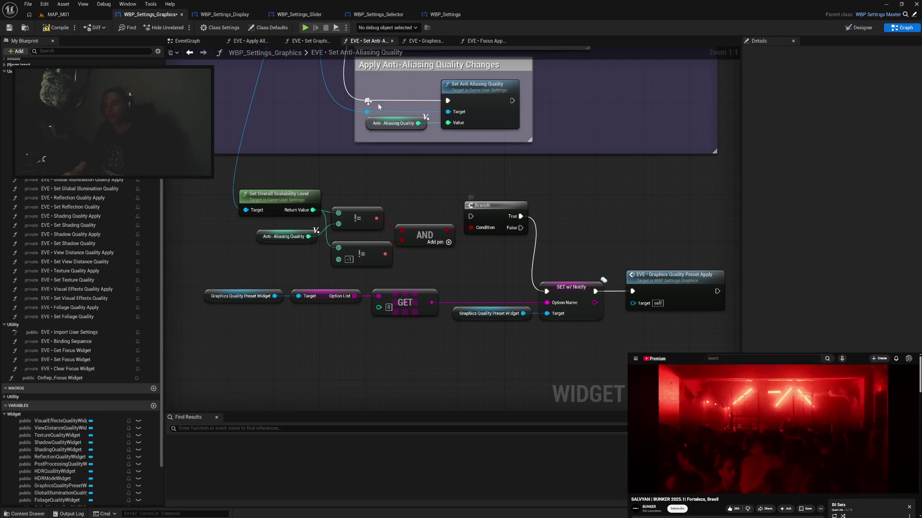
pyautogui.click(57, 27)
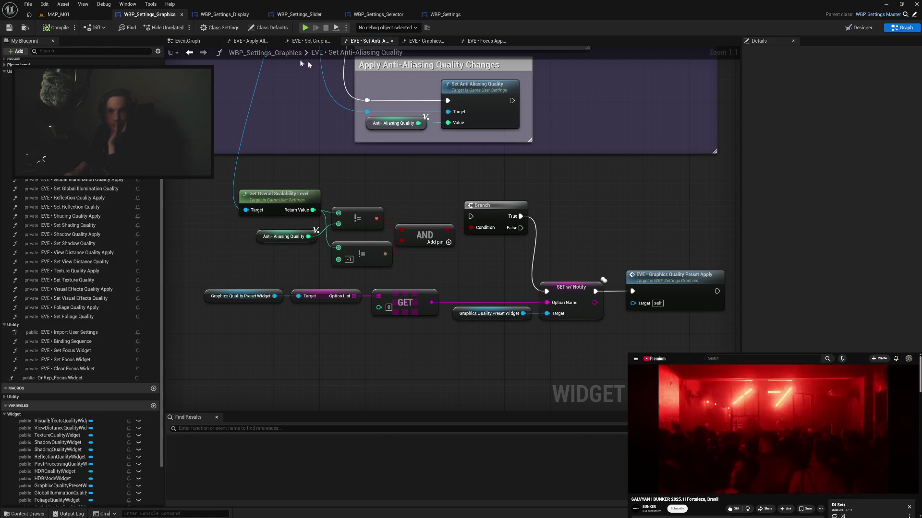
pyautogui.click(486, 42)
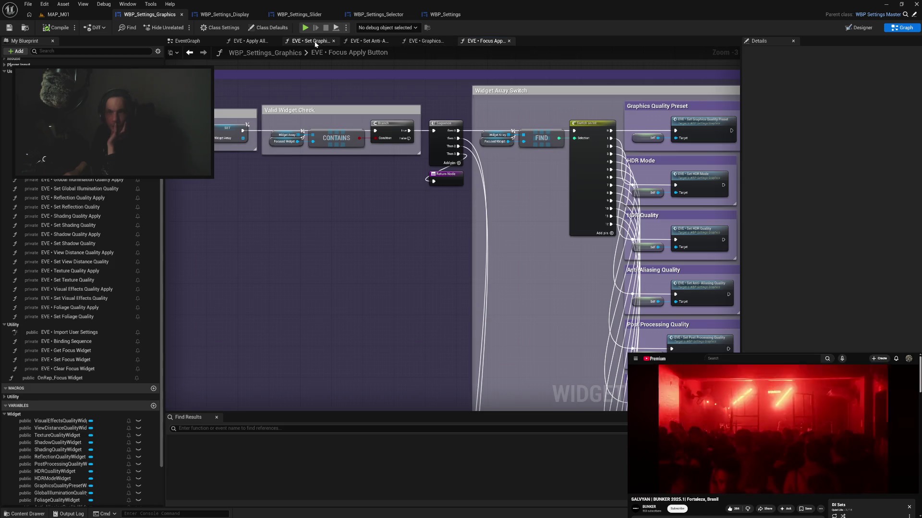
pyautogui.click(309, 42)
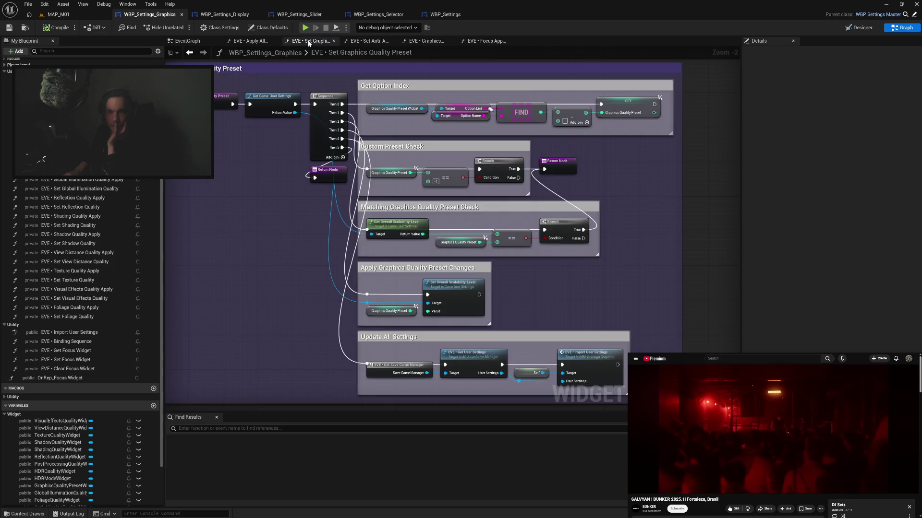
pyautogui.click(247, 42)
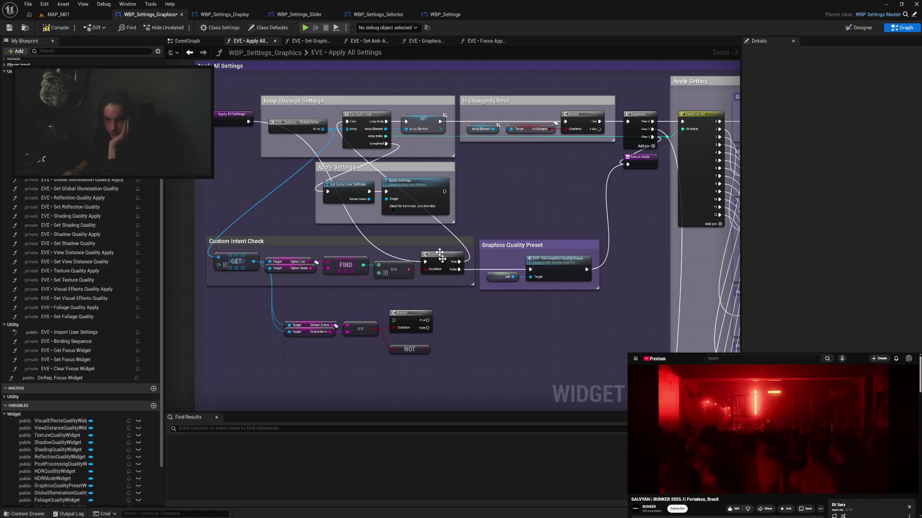
# Compile, then in the preview's Graphics settings apply Anti-Aliasing HIGH and then EPIC
pyautogui.click(53, 31)
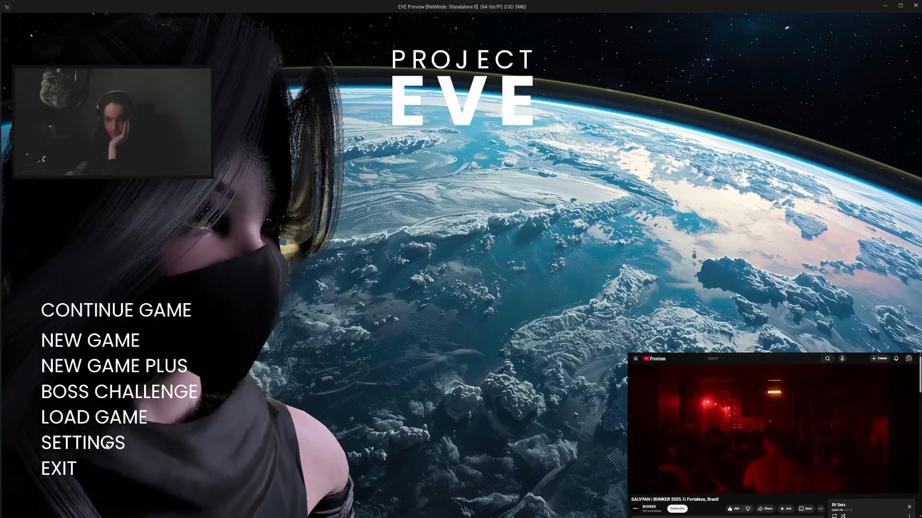
pyautogui.click(111, 440)
pyautogui.click(72, 153)
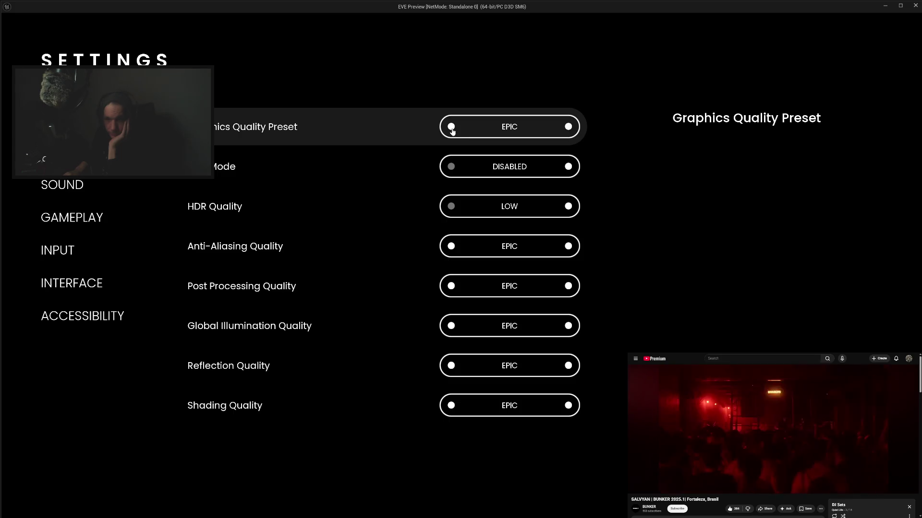
pyautogui.click(451, 247)
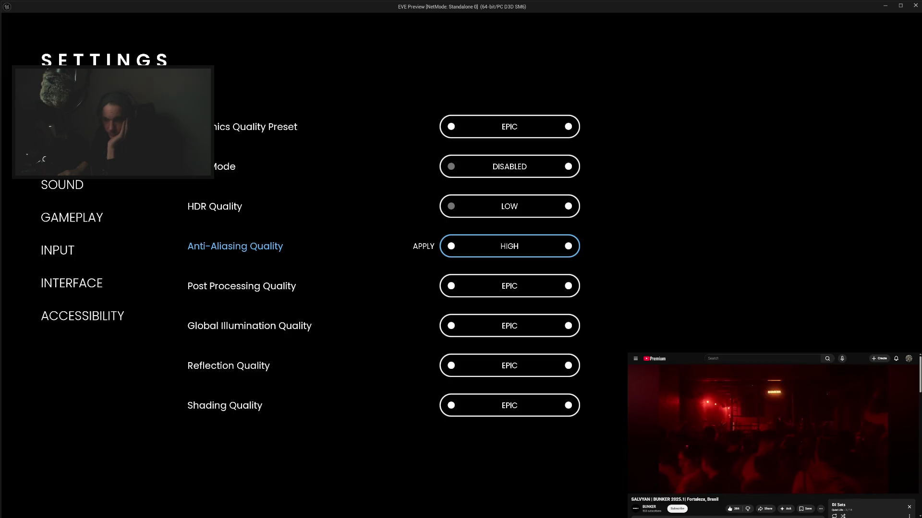
pyautogui.click(427, 247)
pyautogui.click(568, 247)
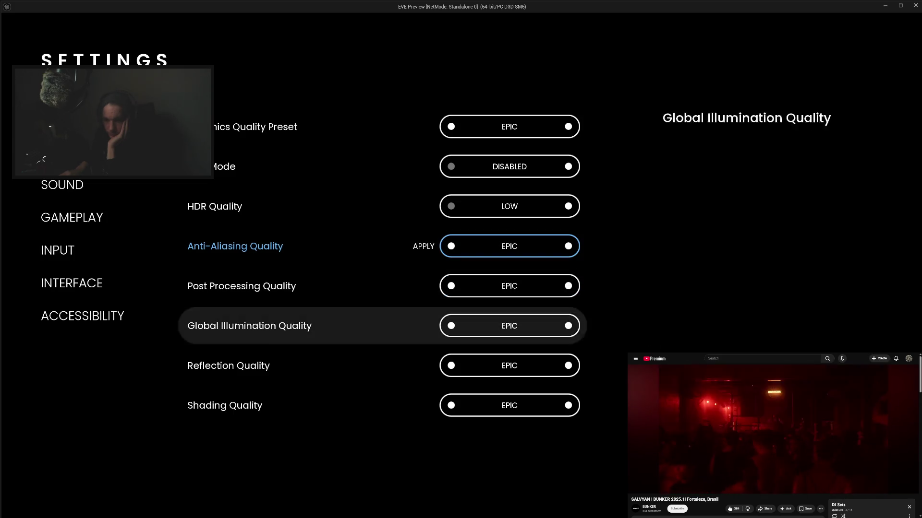
pyautogui.click(425, 247)
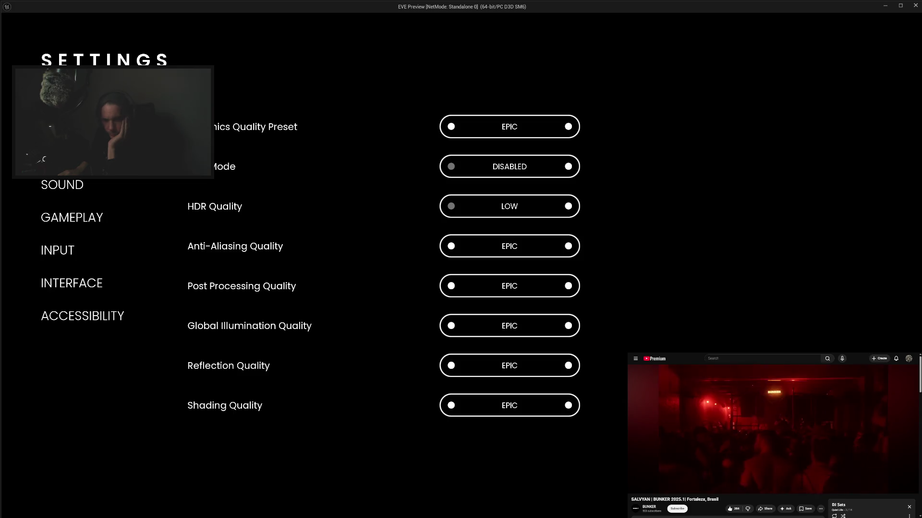
# Leave Settings and quit the preview back to the Blueprint editor
pyautogui.press('Escape')
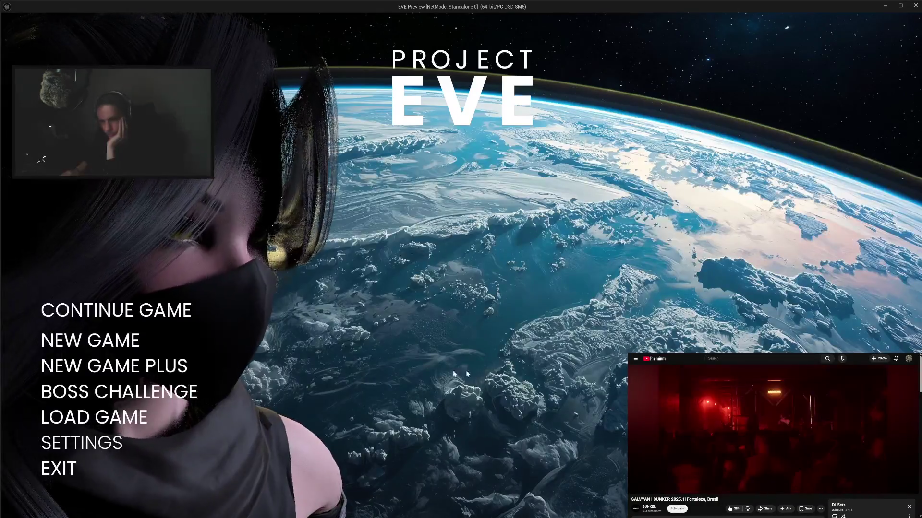
pyautogui.press('Escape')
pyautogui.press('Return')
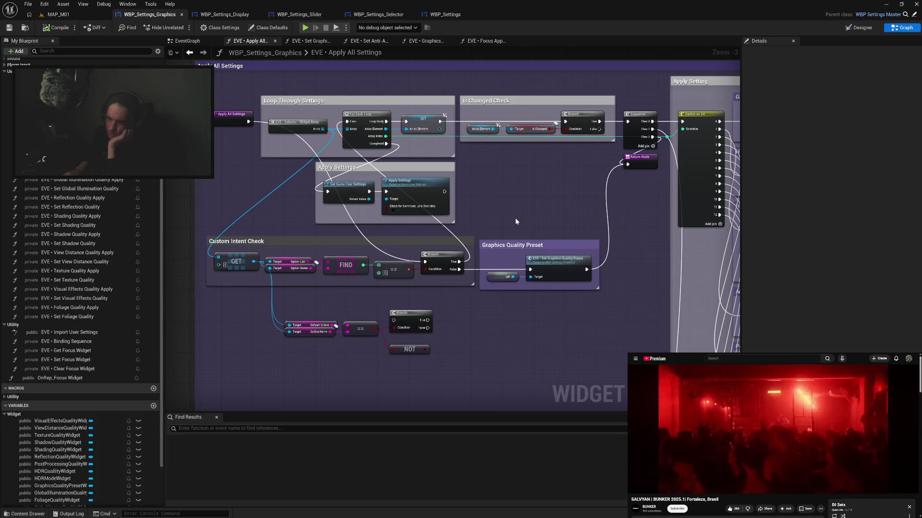
pyautogui.click(294, 128)
pyautogui.doubleClick(295, 128)
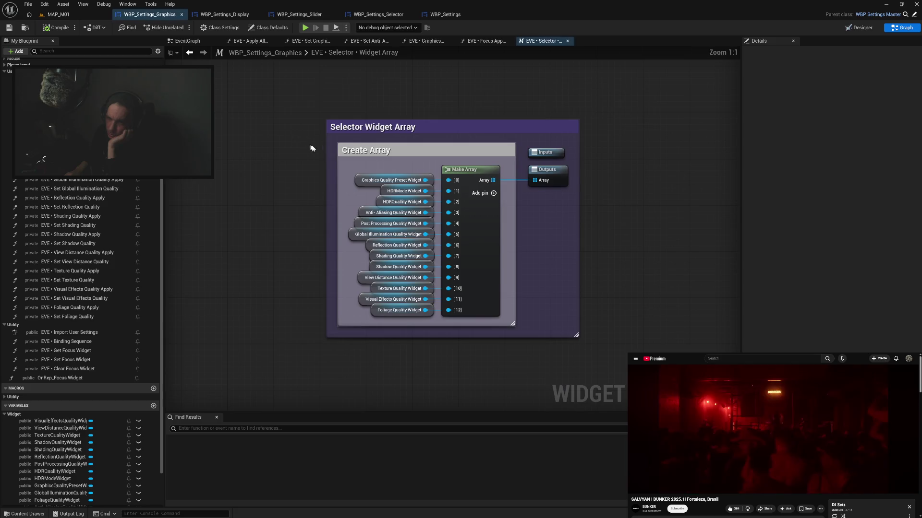
pyautogui.click(568, 41)
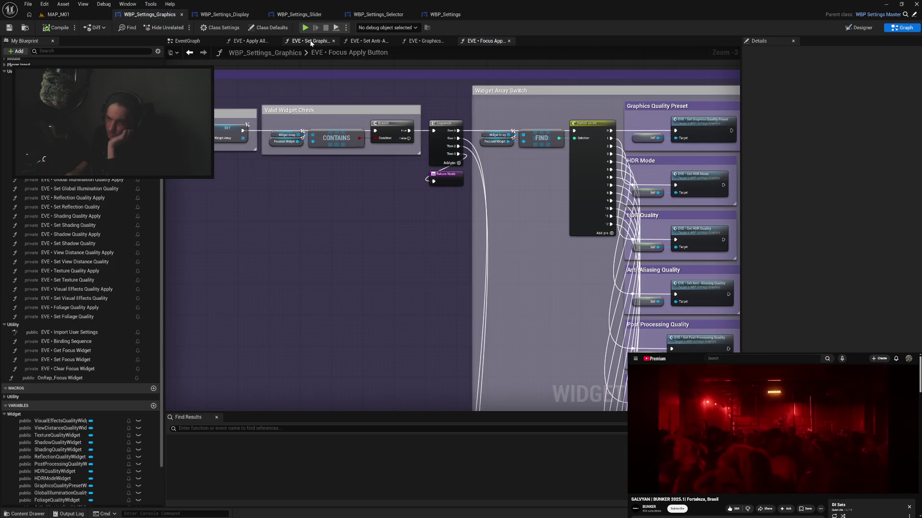
pyautogui.click(309, 41)
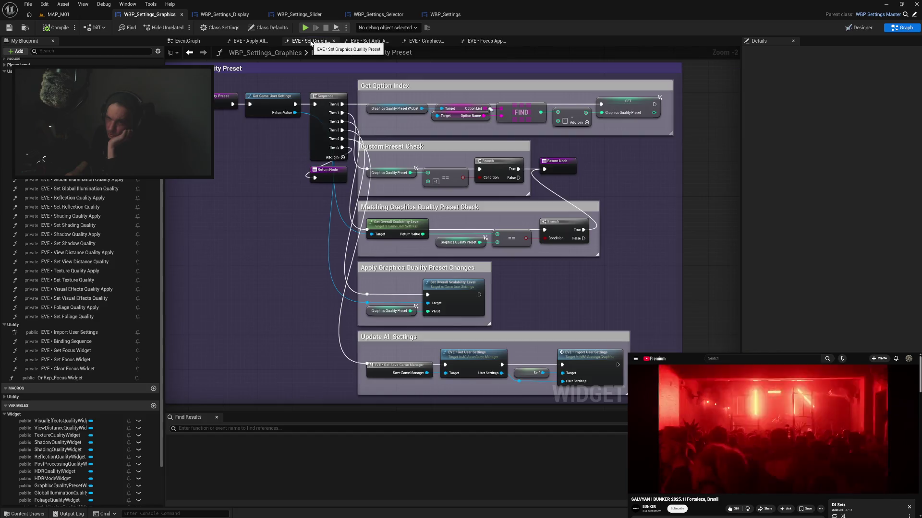
pyautogui.click(252, 42)
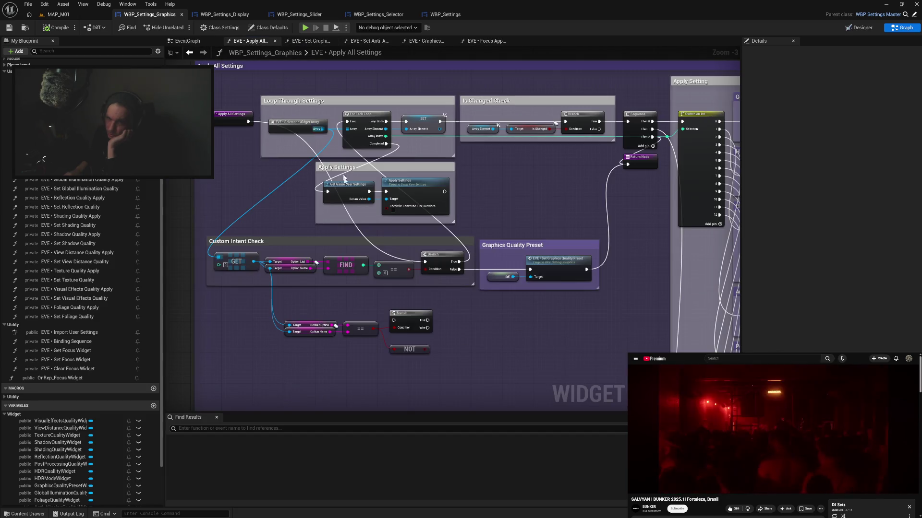
# Add a GraphicsQualityPresetWidget getter and wire the Target inputs to it
pyautogui.moveTo(251, 336); pyautogui.dragTo(342, 303)
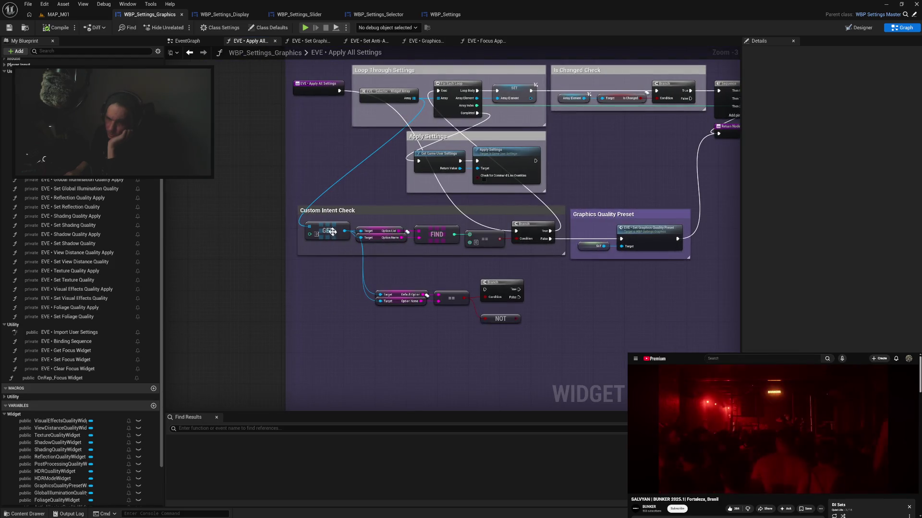
pyautogui.scroll(-3, 54, 461)
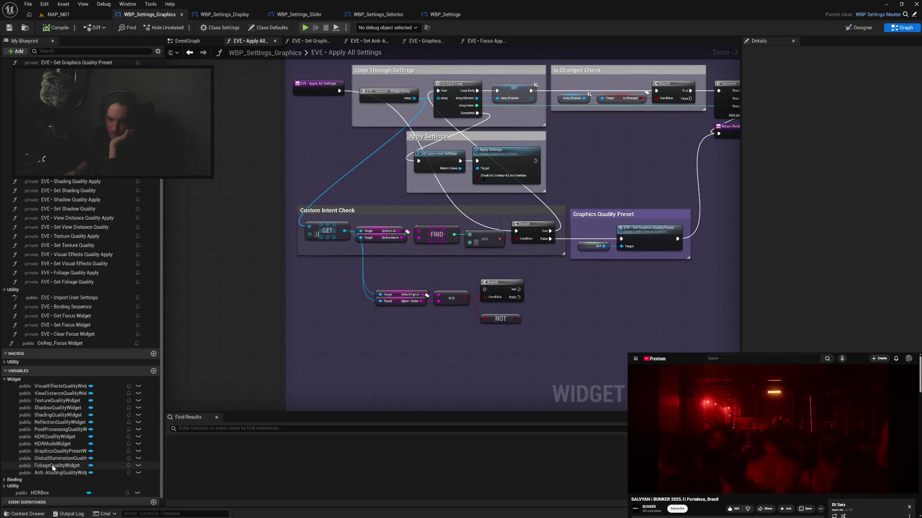
pyautogui.moveTo(57, 451)
pyautogui.mouseDown()
pyautogui.moveTo(288, 306)
pyautogui.moveTo(299, 260)
pyautogui.moveTo(316, 270)
pyautogui.mouseUp()
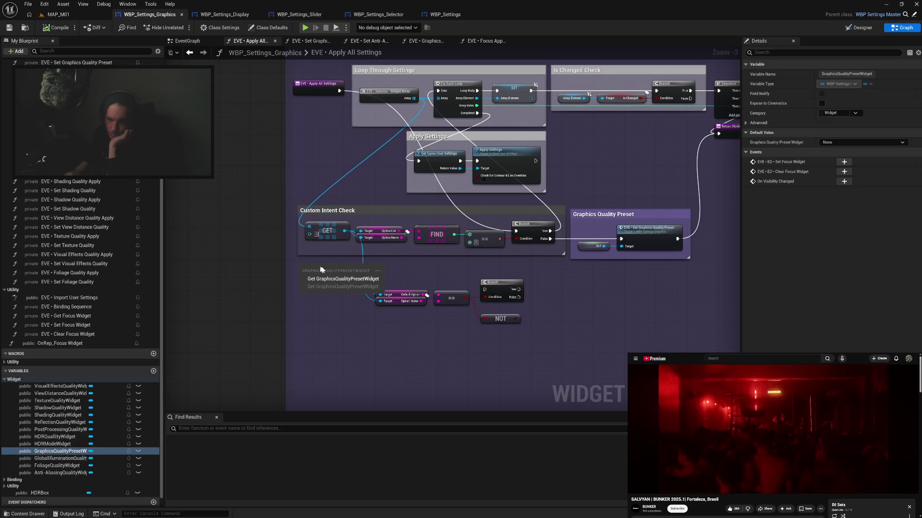
pyautogui.click(331, 279)
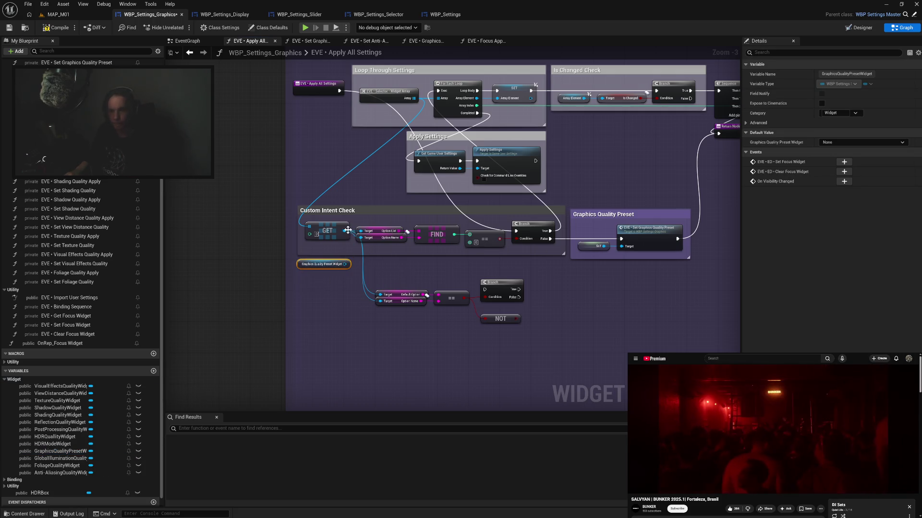
pyautogui.moveTo(345, 264); pyautogui.dragTo(366, 297)
# Delete the old array GET node, move the getter into the Custom Intent Check comment, and compile
pyautogui.click(331, 227)
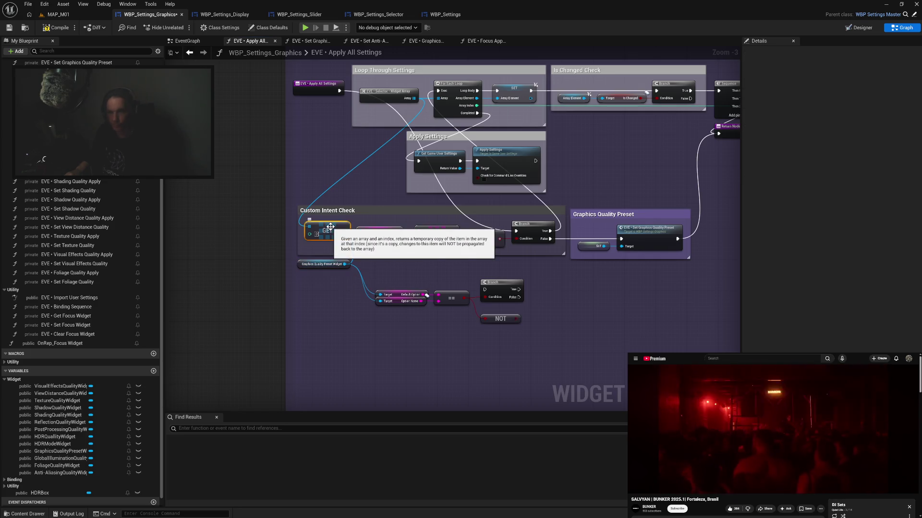
pyautogui.press('Delete')
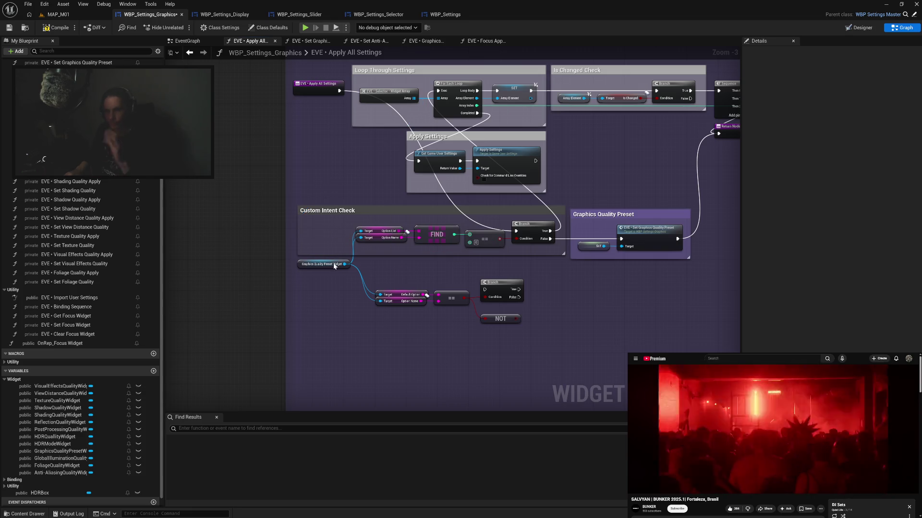
pyautogui.moveTo(299, 268)
pyautogui.mouseDown()
pyautogui.moveTo(301, 235)
pyautogui.moveTo(290, 241)
pyautogui.mouseUp()
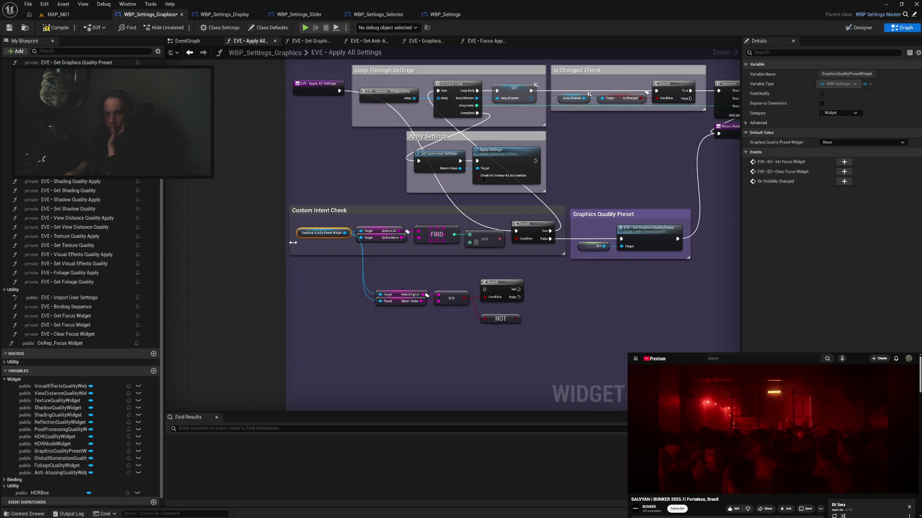
pyautogui.click(308, 246)
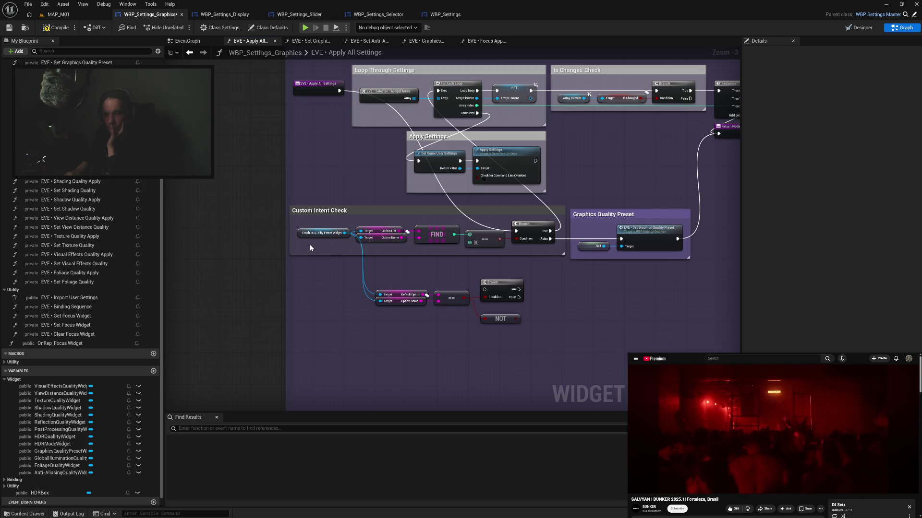
pyautogui.click(66, 31)
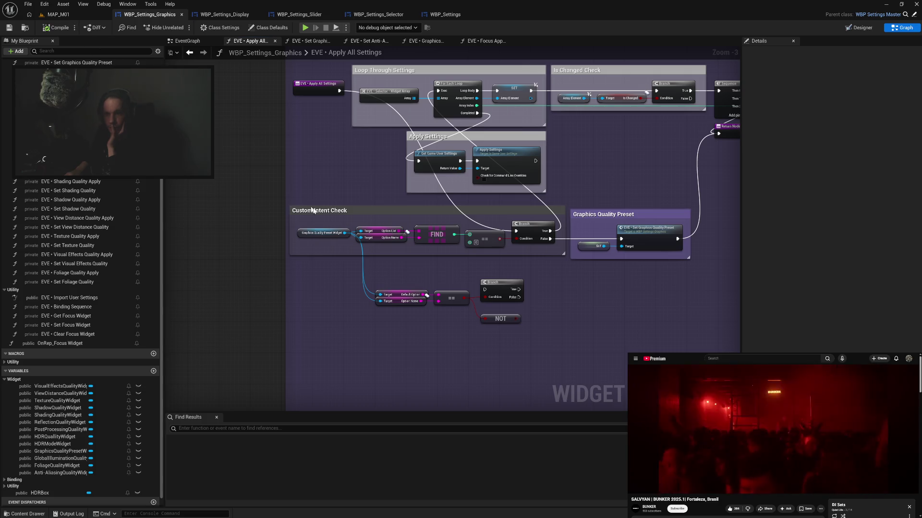
pyautogui.moveTo(408, 277); pyautogui.dragTo(359, 274)
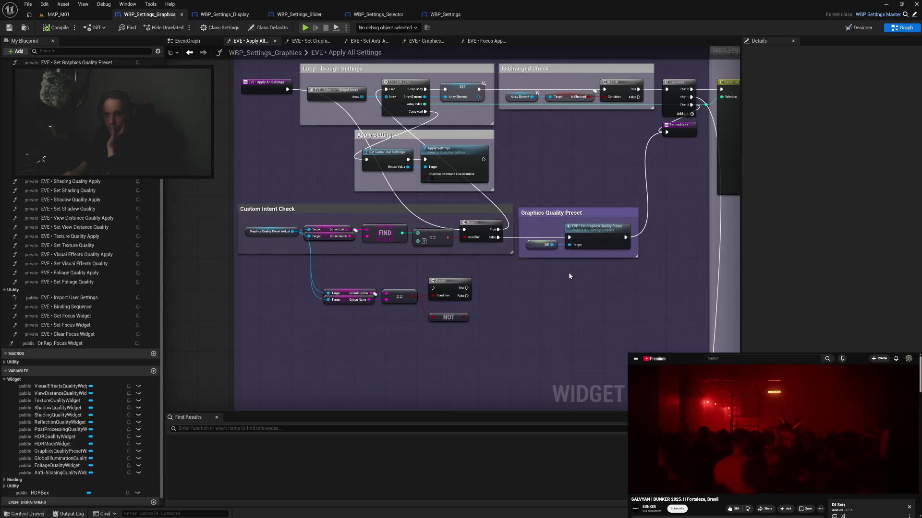
# Drag the Graphics Quality Preset comment down and slightly left, next to the Custom Intent Check
pyautogui.moveTo(568, 273); pyautogui.dragTo(453, 267)
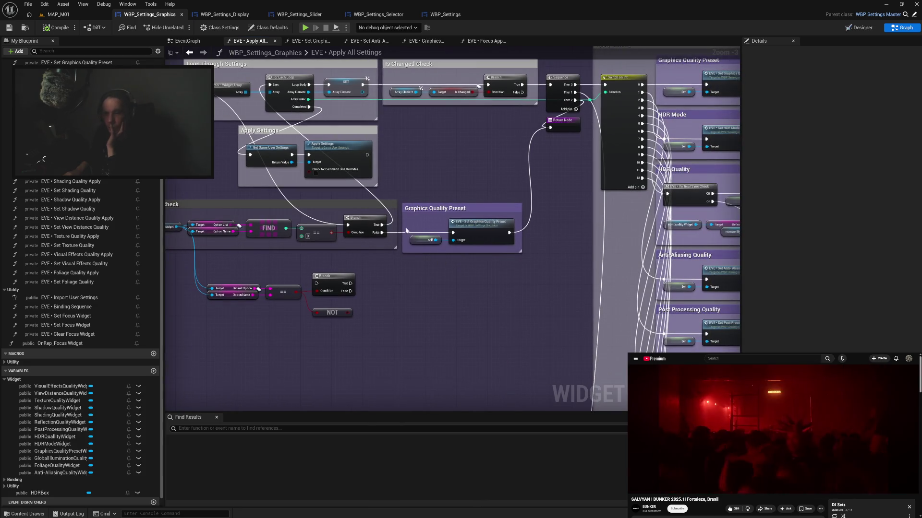
pyautogui.moveTo(429, 209); pyautogui.dragTo(444, 256)
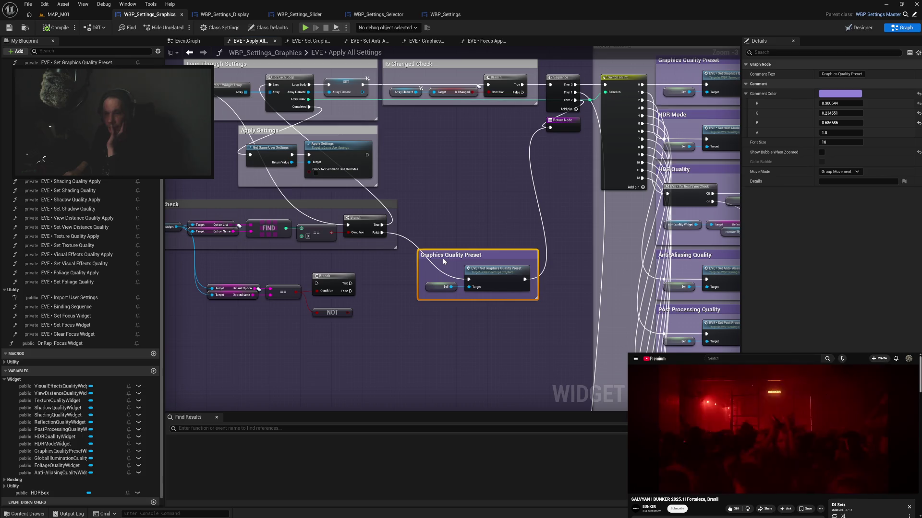
pyautogui.moveTo(442, 257); pyautogui.dragTo(428, 260)
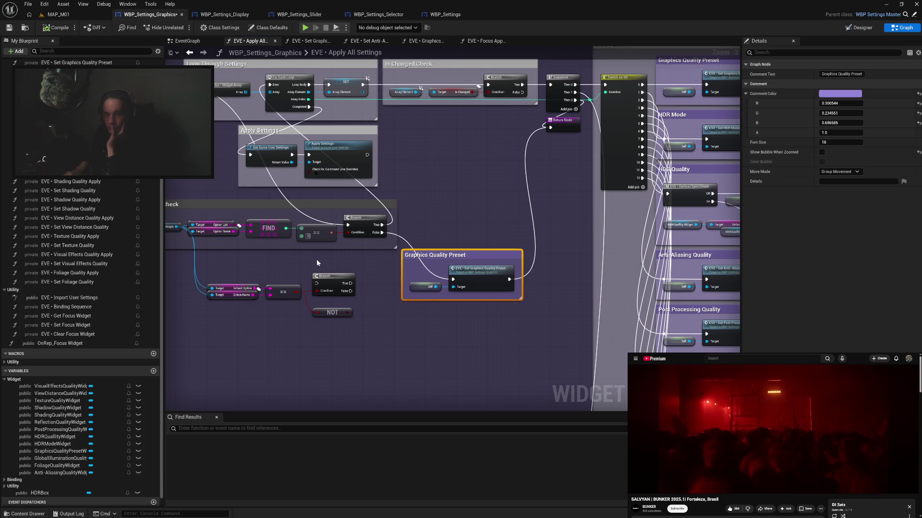
pyautogui.moveTo(290, 258); pyautogui.dragTo(348, 257)
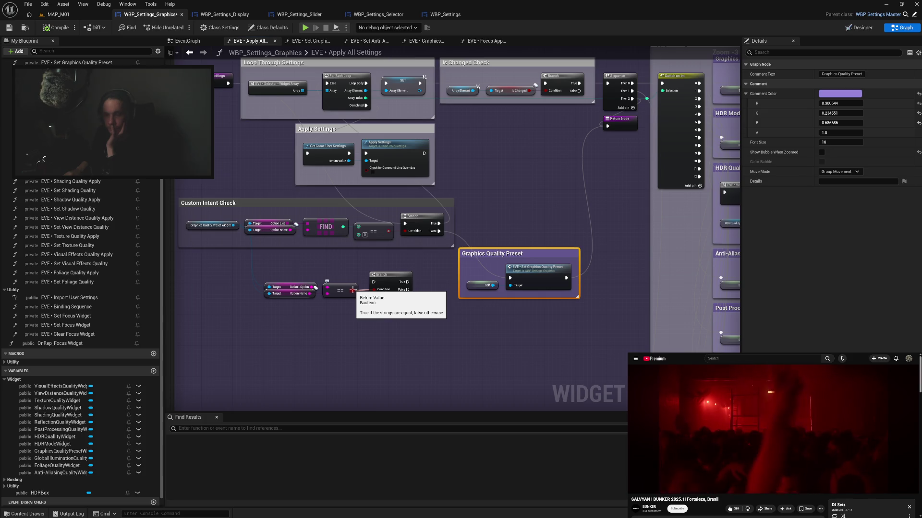
pyautogui.click(353, 289)
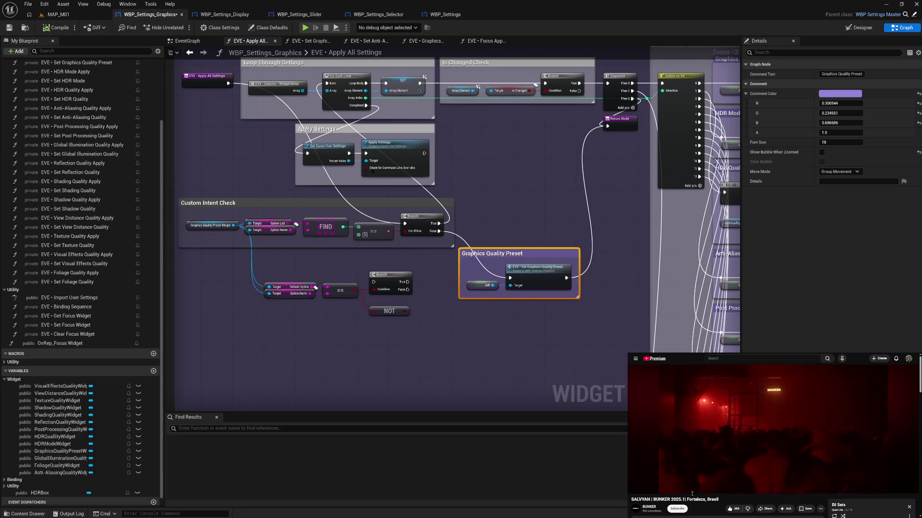
pyautogui.moveTo(806, 449)
pyautogui.scroll(-3, 806, 449)
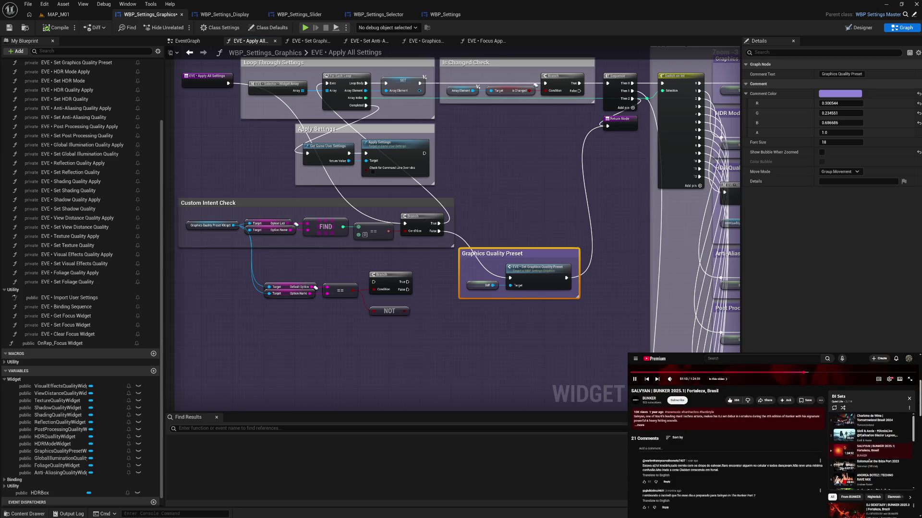
pyautogui.scroll(-1, 882, 464)
pyautogui.scroll(-1, 881, 465)
pyautogui.scroll(-1, 881, 465)
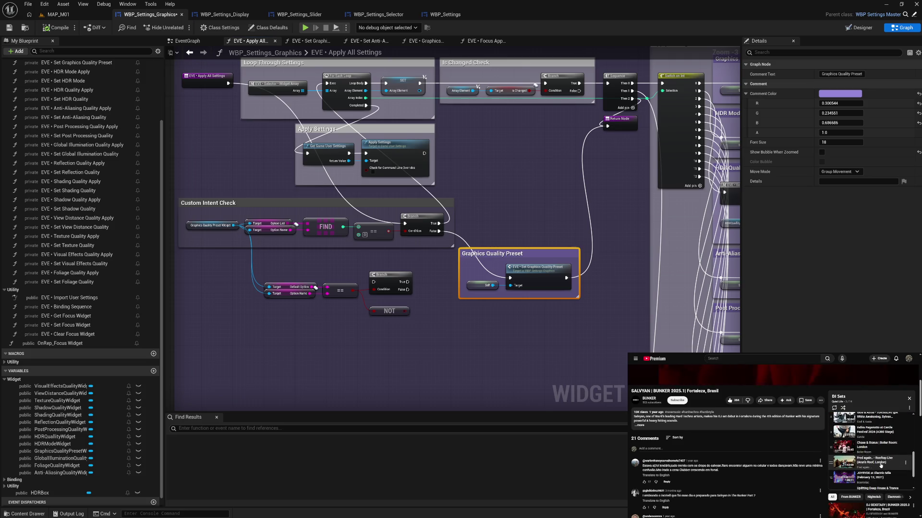
pyautogui.scroll(-1, 881, 466)
pyautogui.scroll(-1, 879, 466)
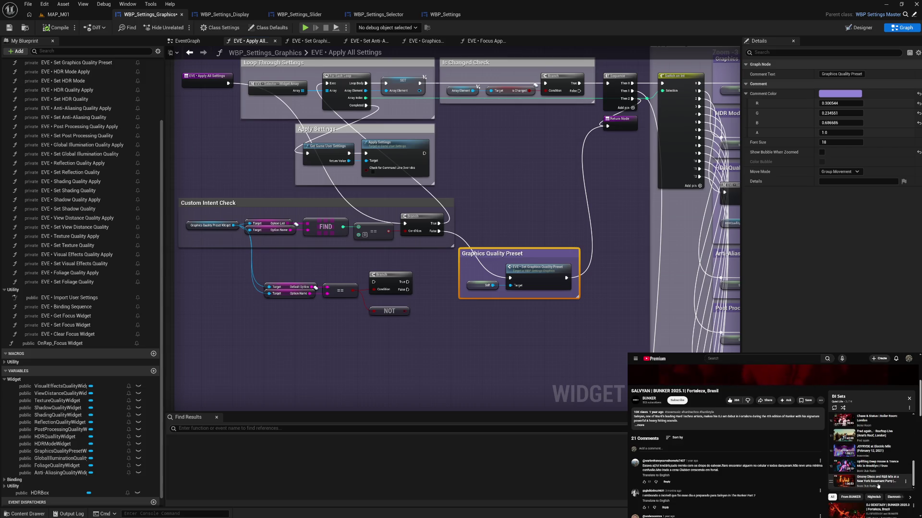
pyautogui.scroll(2, 878, 485)
pyautogui.scroll(1, 876, 481)
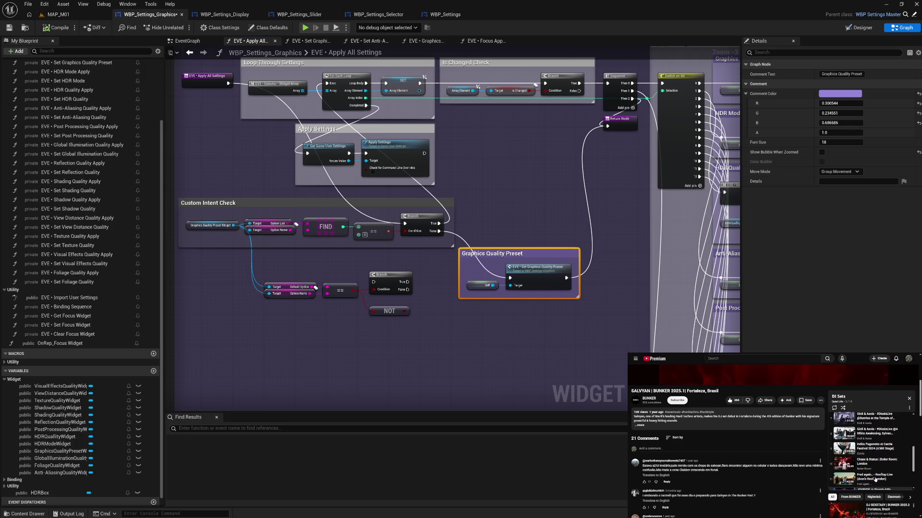
pyautogui.scroll(1, 875, 479)
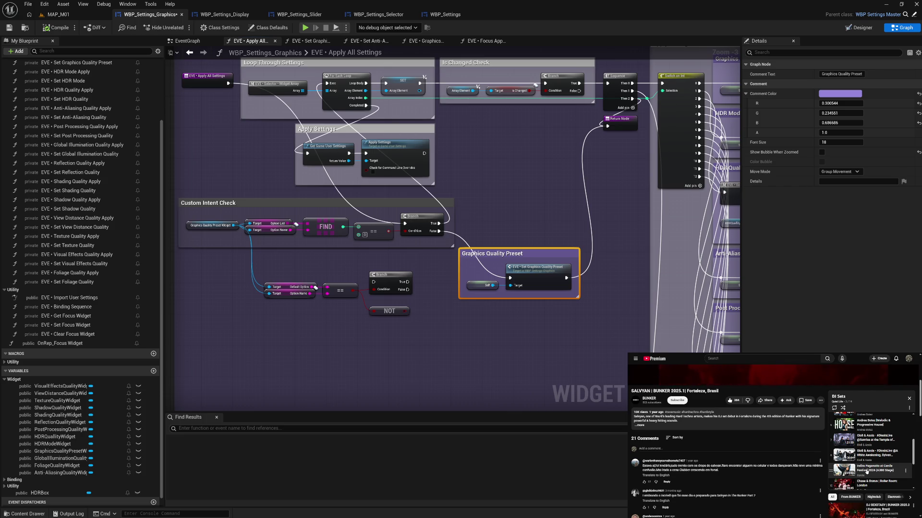
pyautogui.scroll(5, 866, 472)
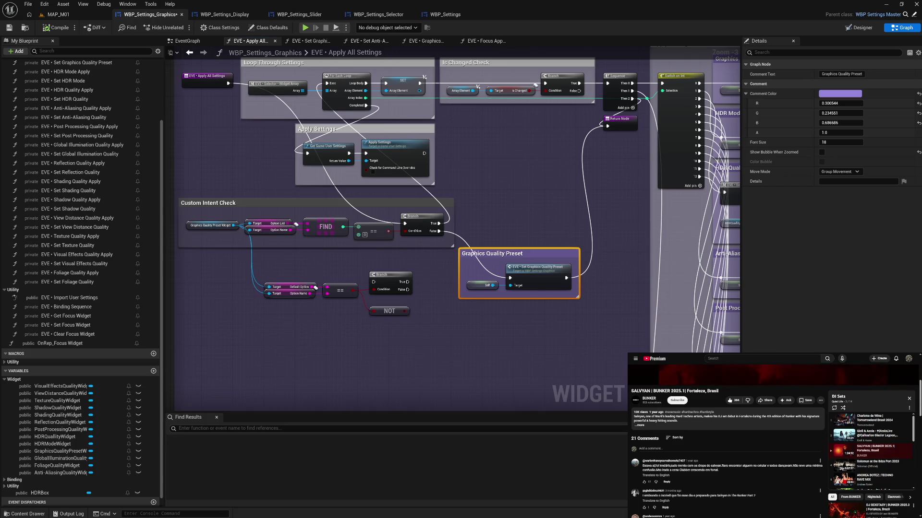
# Place the Graphics Quality Preset comment beside the Branch, raise Custom Intent Check, and regroup the lower nodes
pyautogui.moveTo(480, 256); pyautogui.dragTo(484, 256)
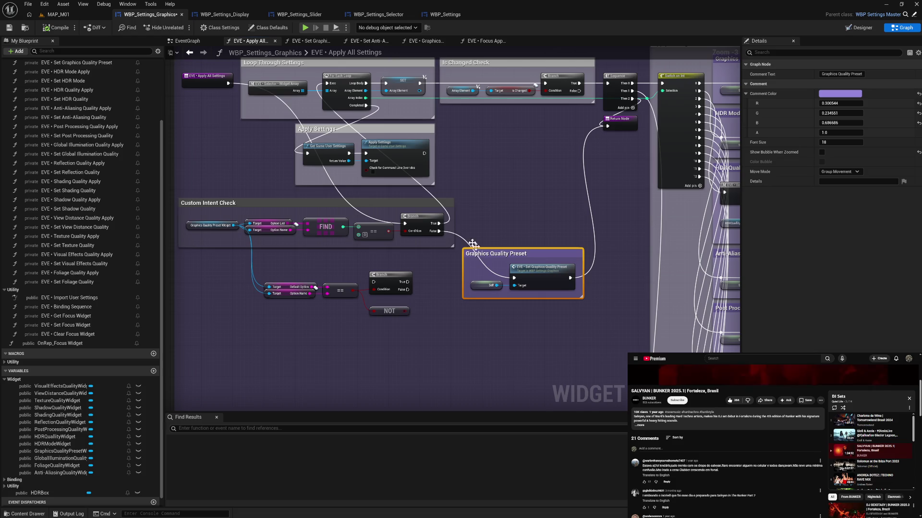
pyautogui.moveTo(421, 206); pyautogui.dragTo(422, 195)
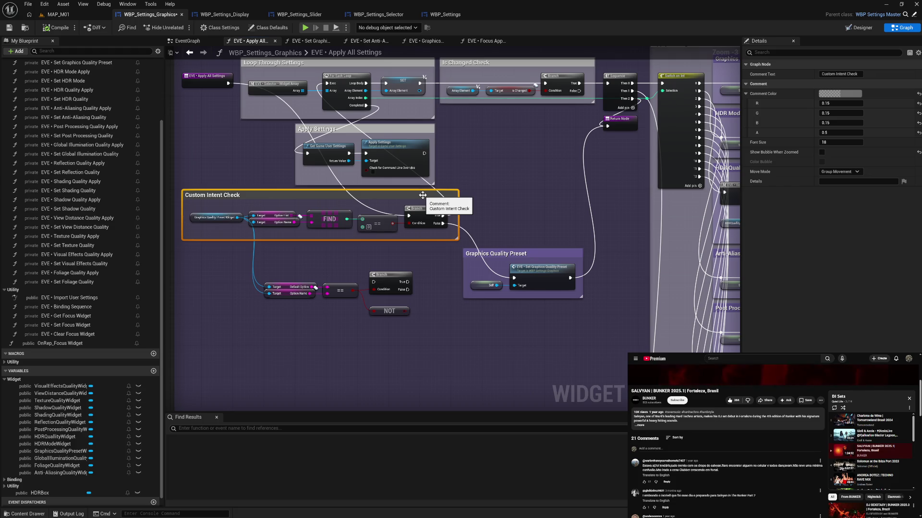
pyautogui.moveTo(532, 253)
pyautogui.mouseDown()
pyautogui.moveTo(523, 214)
pyautogui.moveTo(531, 200)
pyautogui.mouseUp()
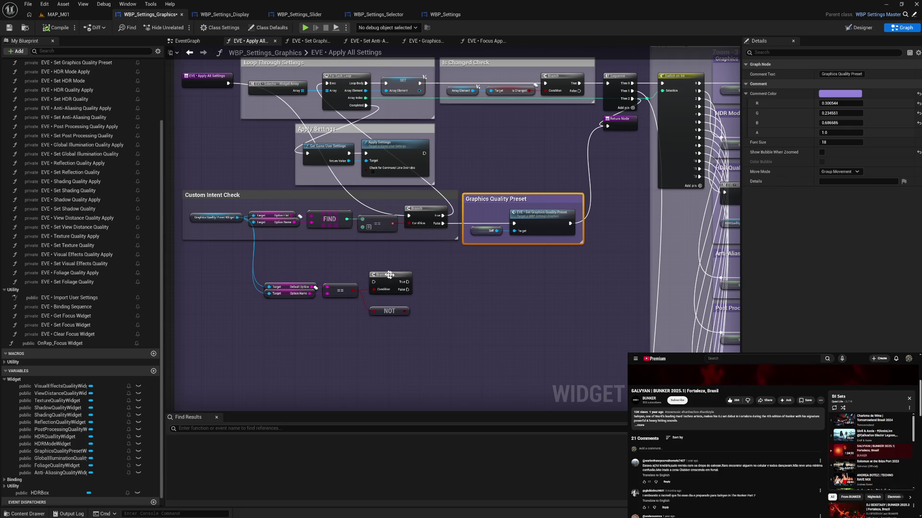
pyautogui.moveTo(393, 279); pyautogui.dragTo(389, 280)
pyautogui.moveTo(293, 267)
pyautogui.mouseDown()
pyautogui.moveTo(343, 290)
pyautogui.moveTo(398, 298)
pyautogui.moveTo(424, 263)
pyautogui.mouseUp()
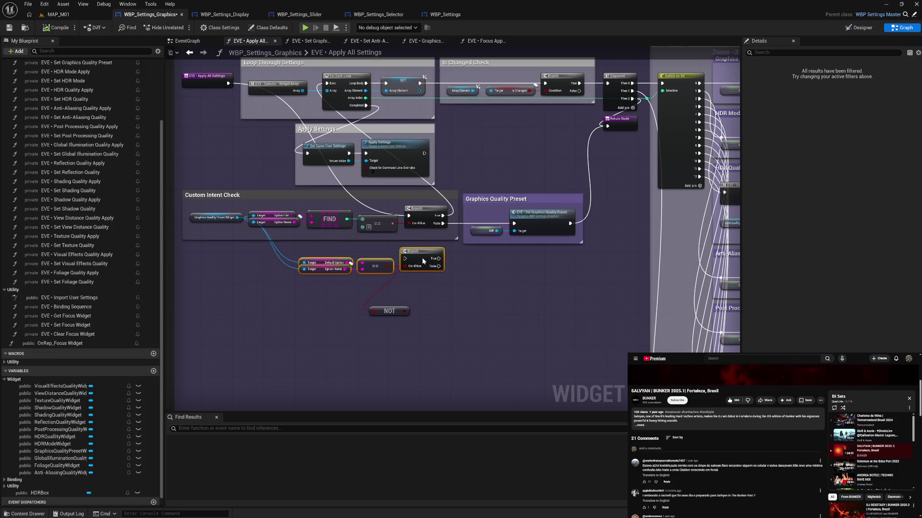
# Route the upper Branch False into the lower Branch and replace the == node with a != (String) comparison
pyautogui.click(431, 288)
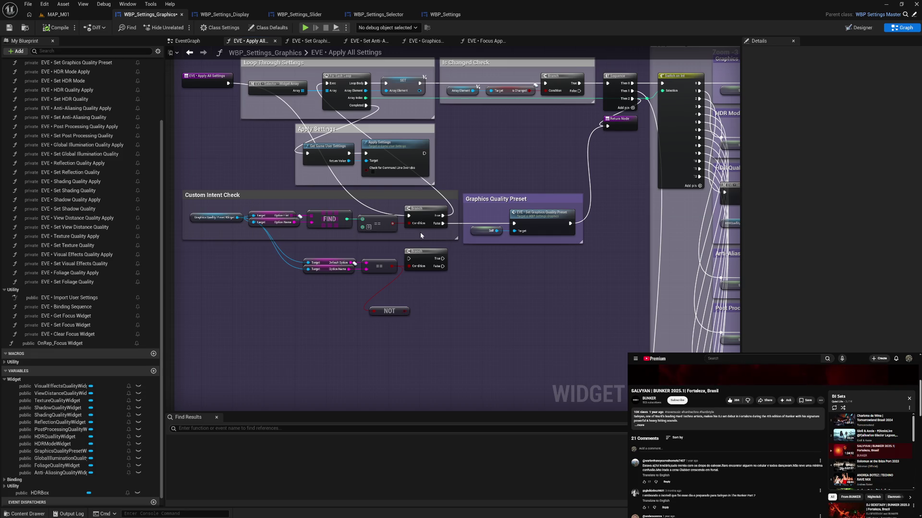
pyautogui.moveTo(442, 224); pyautogui.dragTo(408, 259)
pyautogui.moveTo(354, 263); pyautogui.dragTo(368, 290)
pyautogui.write('not')
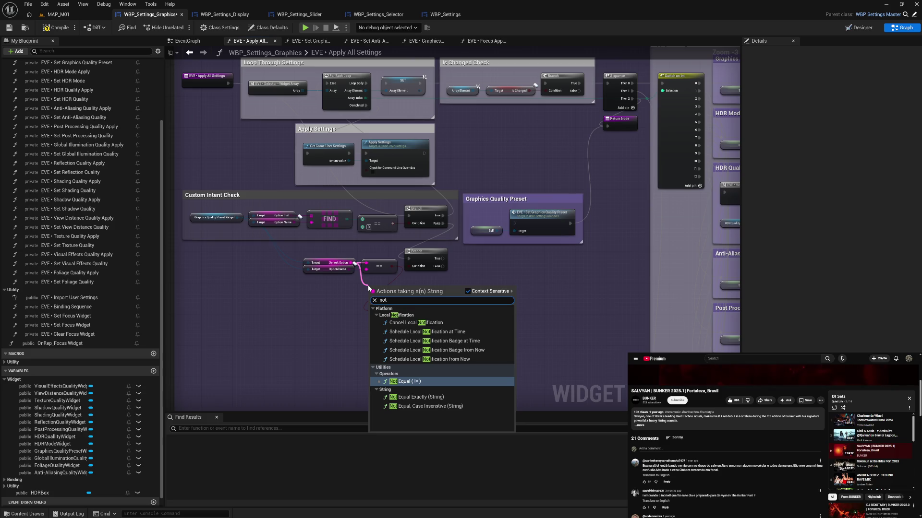
pyautogui.write('e')
pyautogui.click(406, 323)
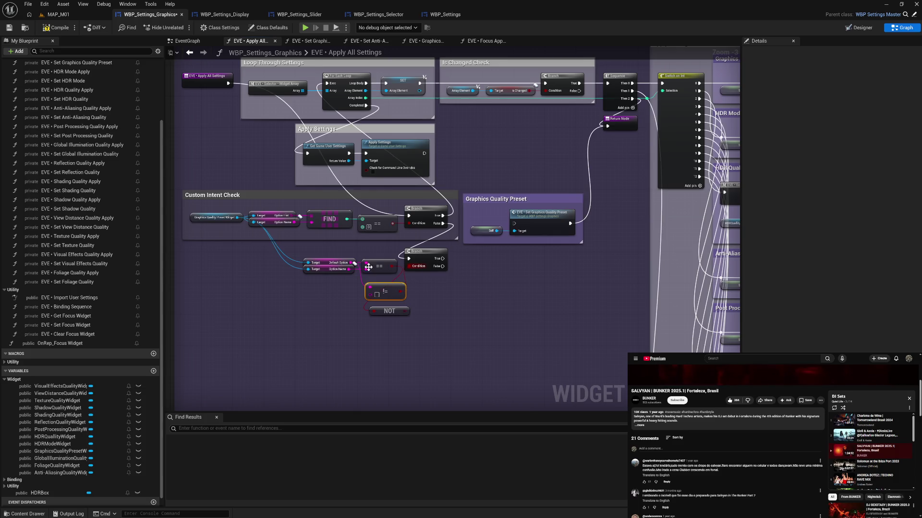
pyautogui.moveTo(350, 269); pyautogui.dragTo(371, 294)
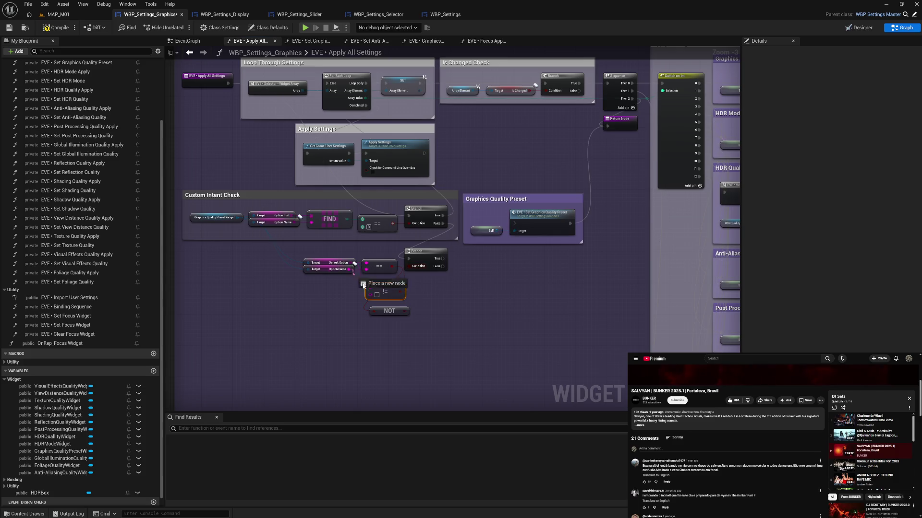
pyautogui.click(383, 263)
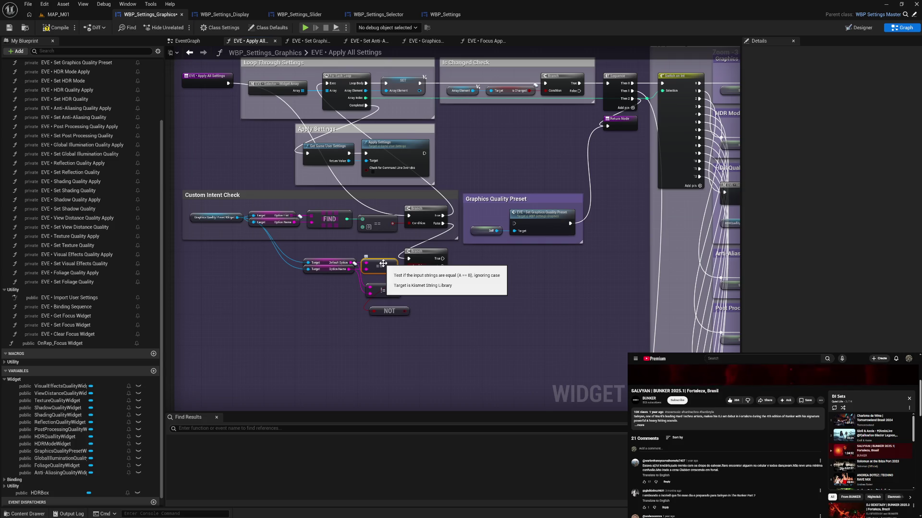
pyautogui.press('Delete')
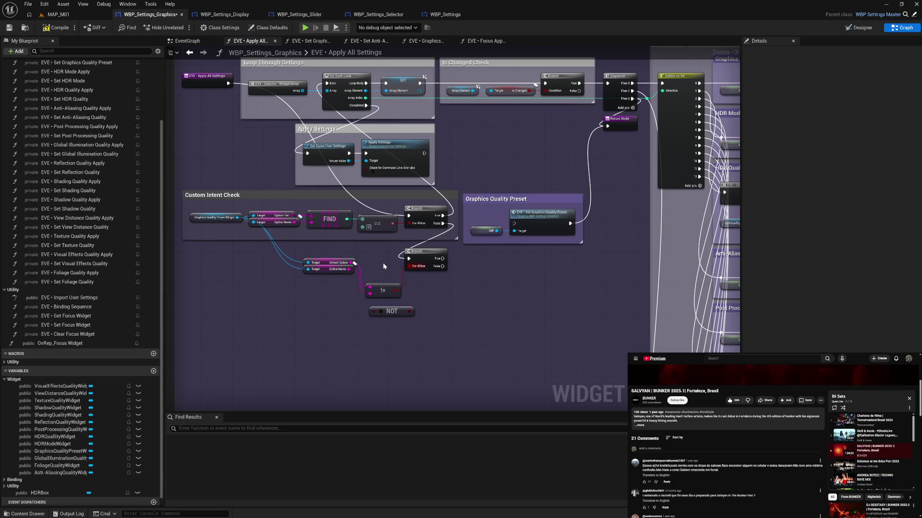
pyautogui.moveTo(385, 293); pyautogui.dragTo(385, 271)
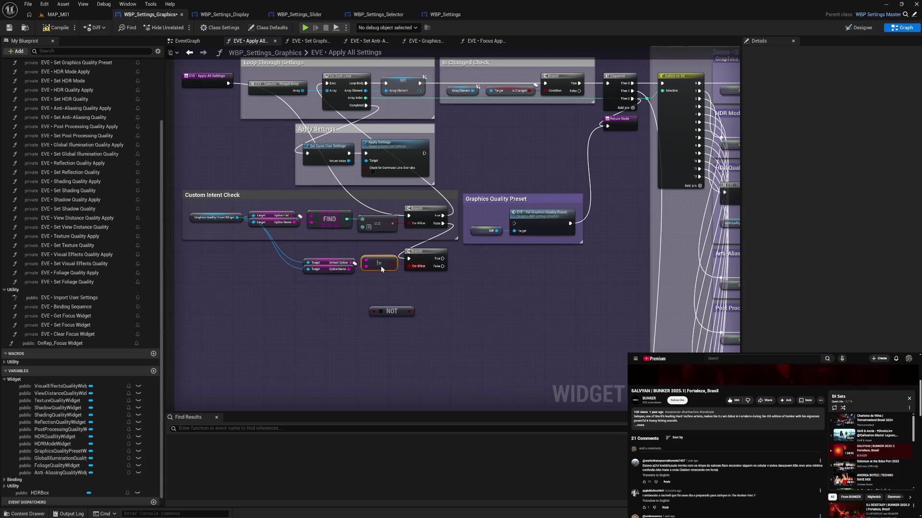
# Combine the comparisons through an AND Boolean node feeding the lower Branch condition
pyautogui.moveTo(297, 254); pyautogui.dragTo(425, 277)
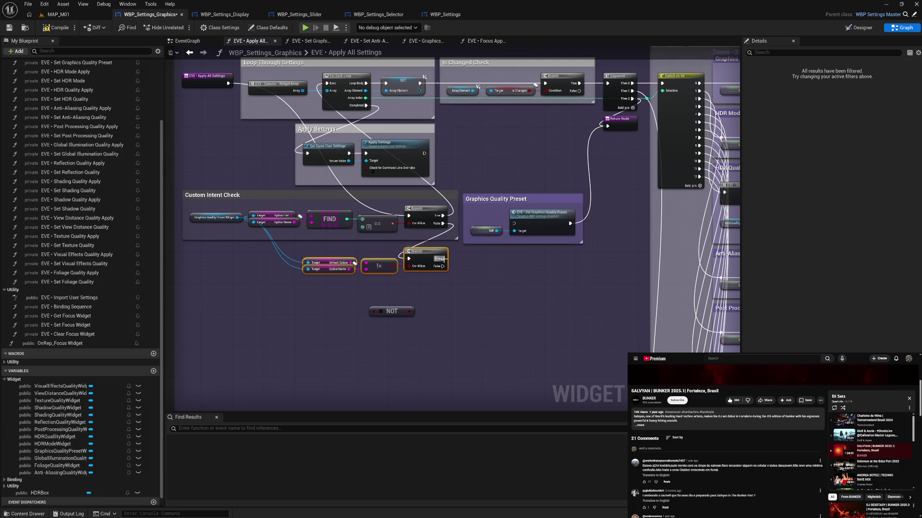
pyautogui.moveTo(442, 259)
pyautogui.mouseDown()
pyautogui.moveTo(328, 85)
pyautogui.moveTo(498, 277)
pyautogui.mouseUp()
pyautogui.click(450, 284)
pyautogui.moveTo(393, 224)
pyautogui.mouseDown()
pyautogui.moveTo(439, 292)
pyautogui.moveTo(435, 307)
pyautogui.moveTo(418, 244)
pyautogui.moveTo(448, 282)
pyautogui.mouseUp()
pyautogui.write('and')
pyautogui.press('Return')
pyautogui.moveTo(397, 264)
pyautogui.mouseDown()
pyautogui.moveTo(411, 264)
pyautogui.moveTo(409, 241)
pyautogui.moveTo(436, 245)
pyautogui.moveTo(418, 229)
pyautogui.mouseUp()
# Connect the preset widget to the lower Target, drop the upper False link, and compile
pyautogui.moveTo(408, 265); pyautogui.dragTo(313, 271)
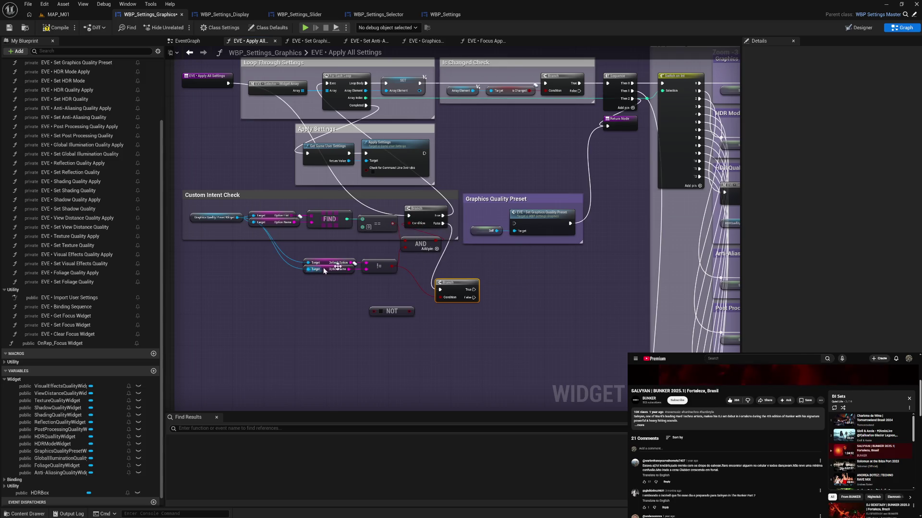
pyautogui.moveTo(441, 225)
pyautogui.mouseDown()
pyautogui.moveTo(514, 226)
pyautogui.moveTo(515, 261)
pyautogui.mouseUp()
pyautogui.moveTo(450, 284); pyautogui.dragTo(453, 304)
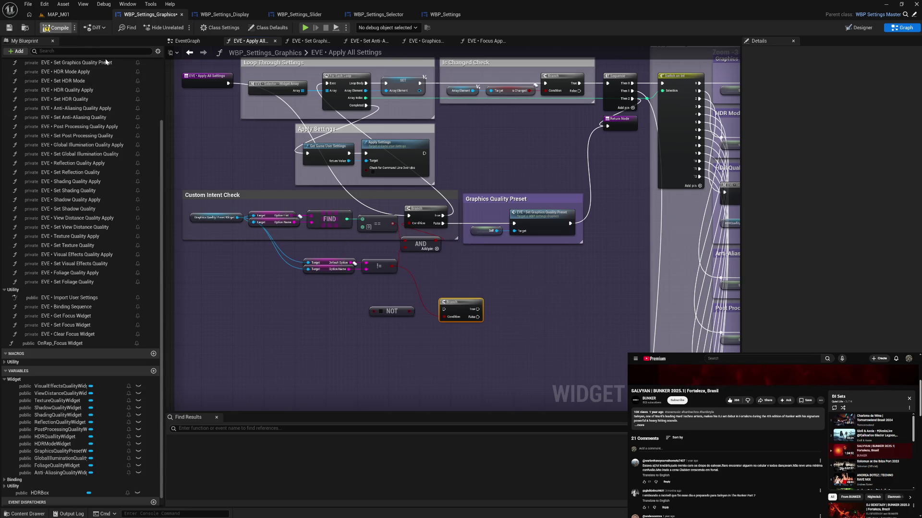
pyautogui.hotkey('ctrl', 's')
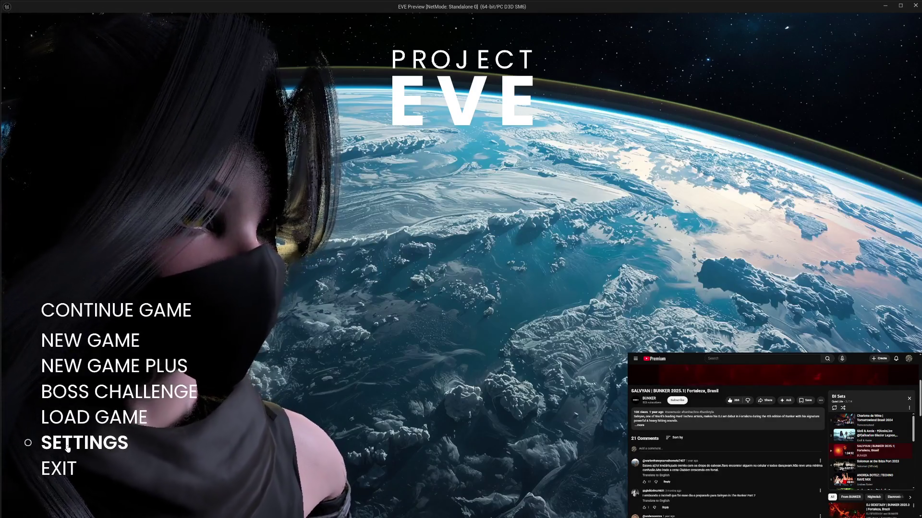
pyautogui.click(77, 440)
pyautogui.click(72, 152)
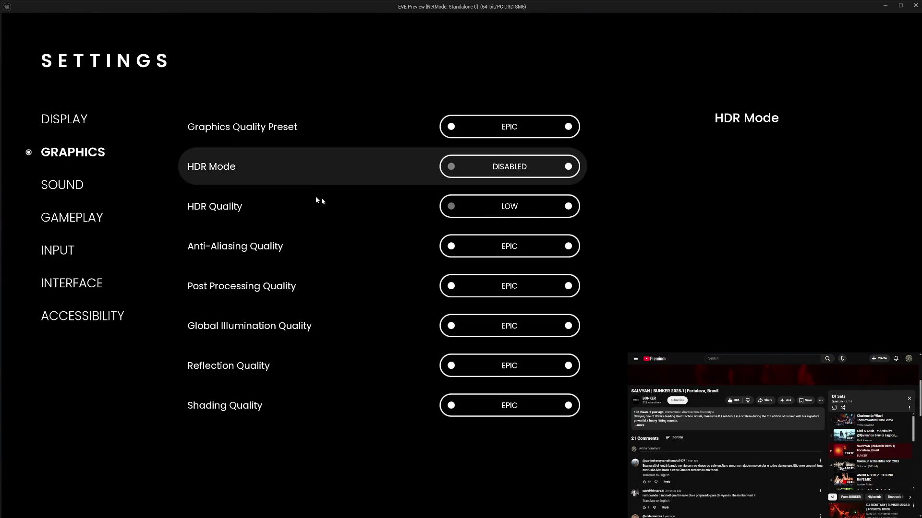
pyautogui.click(451, 246)
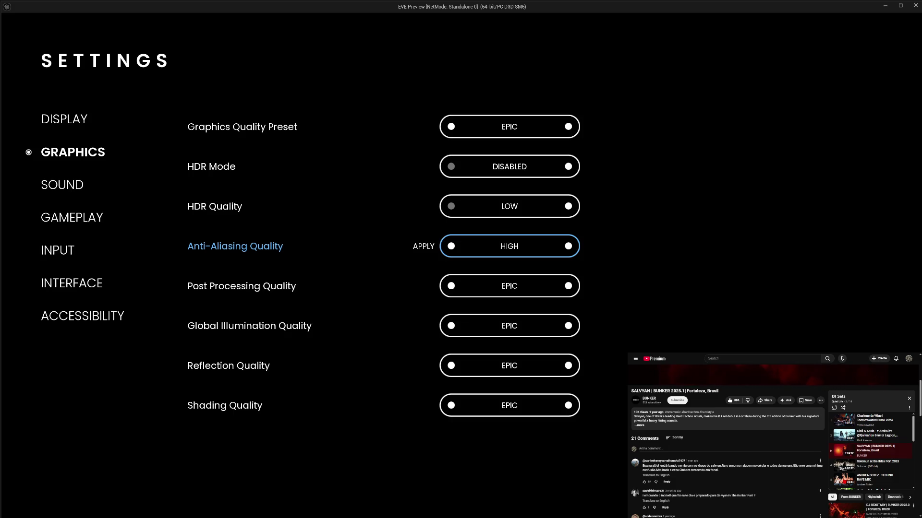
pyautogui.click(424, 248)
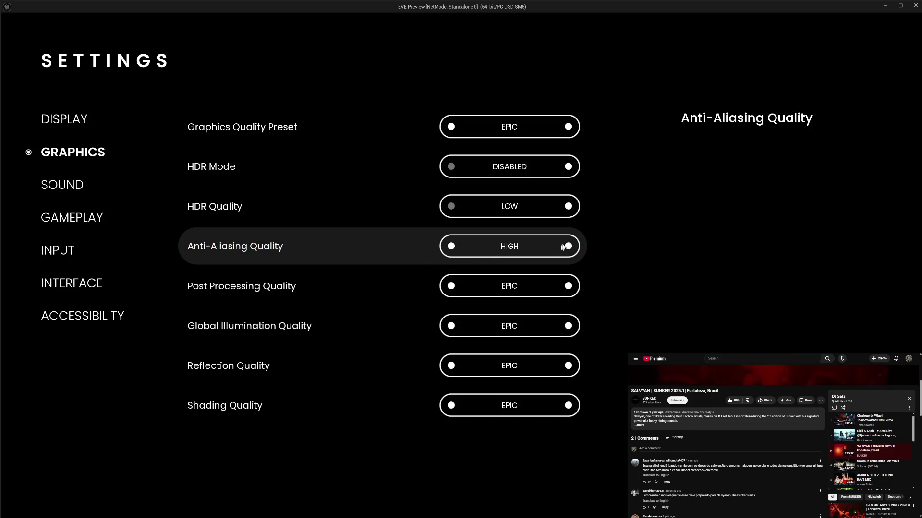
pyautogui.click(567, 246)
pyautogui.click(428, 247)
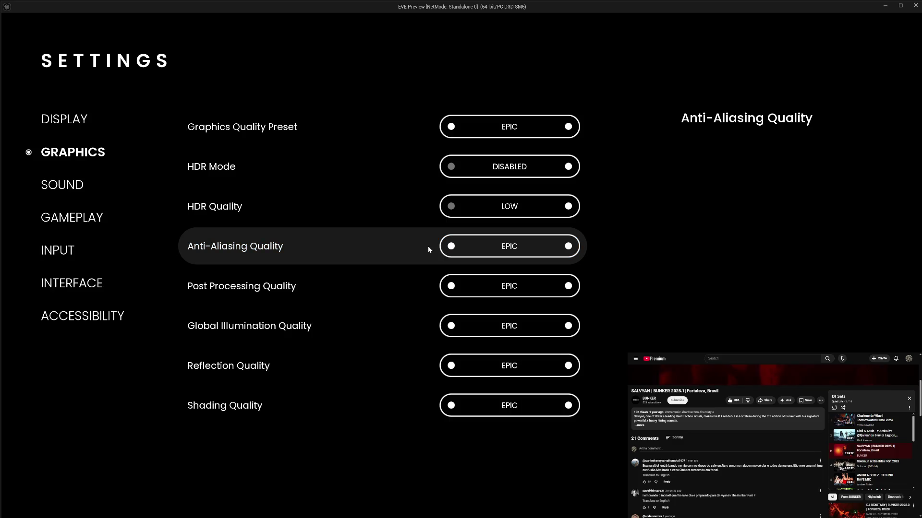
pyautogui.click(451, 127)
pyautogui.click(451, 127)
pyautogui.click(452, 127)
pyautogui.click(425, 125)
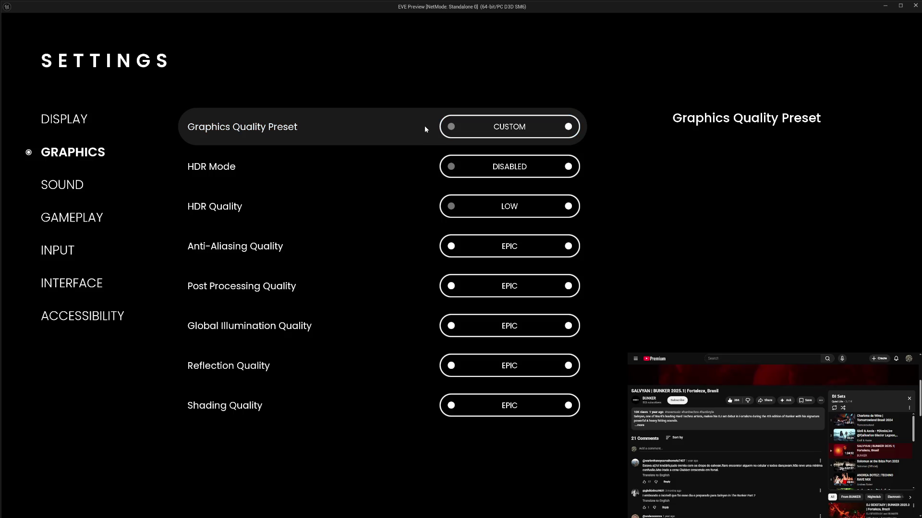
pyautogui.click(451, 246)
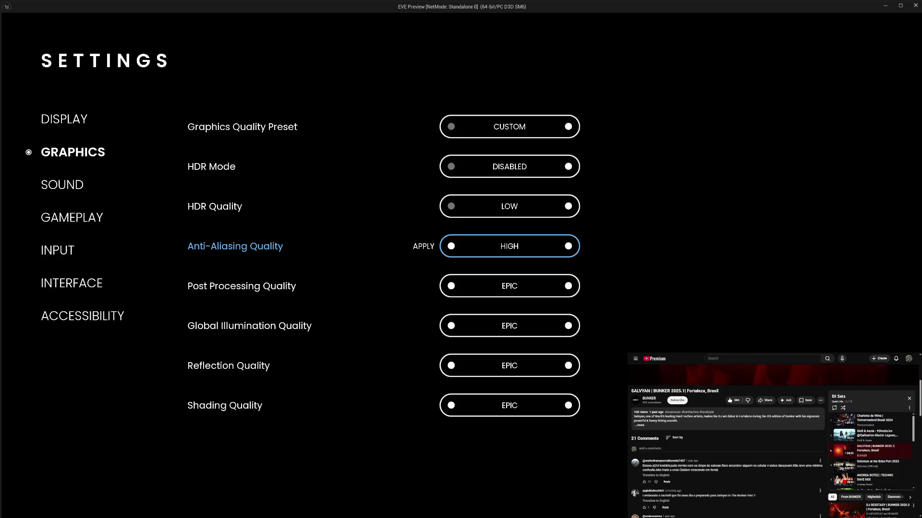
pyautogui.click(568, 128)
pyautogui.click(568, 127)
pyautogui.click(567, 127)
pyautogui.click(568, 127)
pyautogui.click(569, 125)
pyautogui.click(460, 139)
pyautogui.click(425, 130)
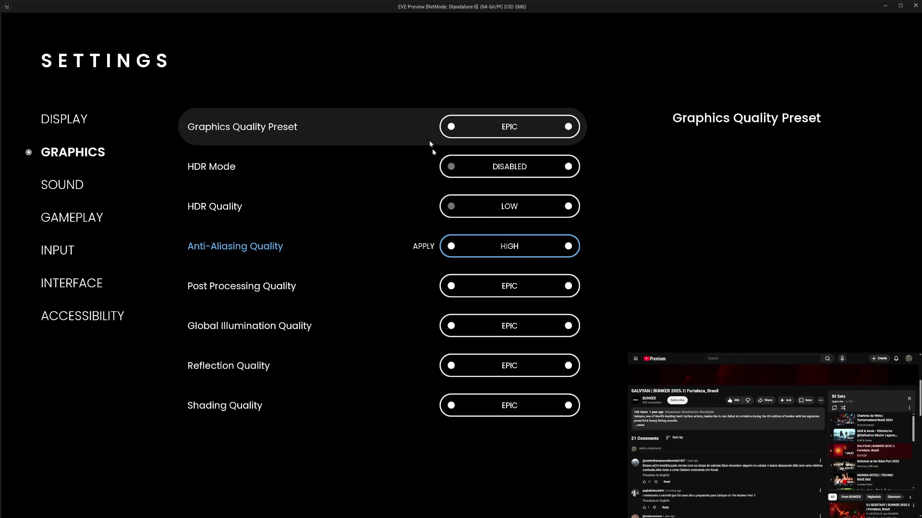
pyautogui.click(568, 247)
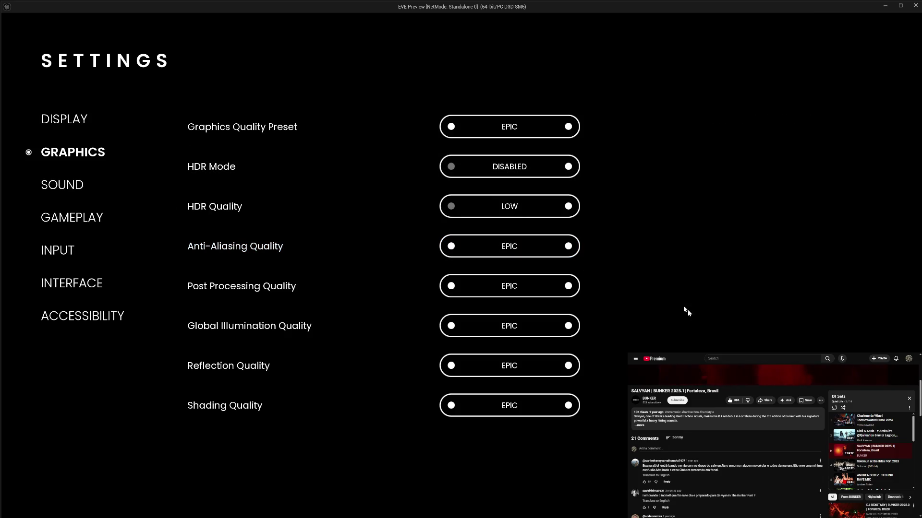
pyautogui.press('Escape')
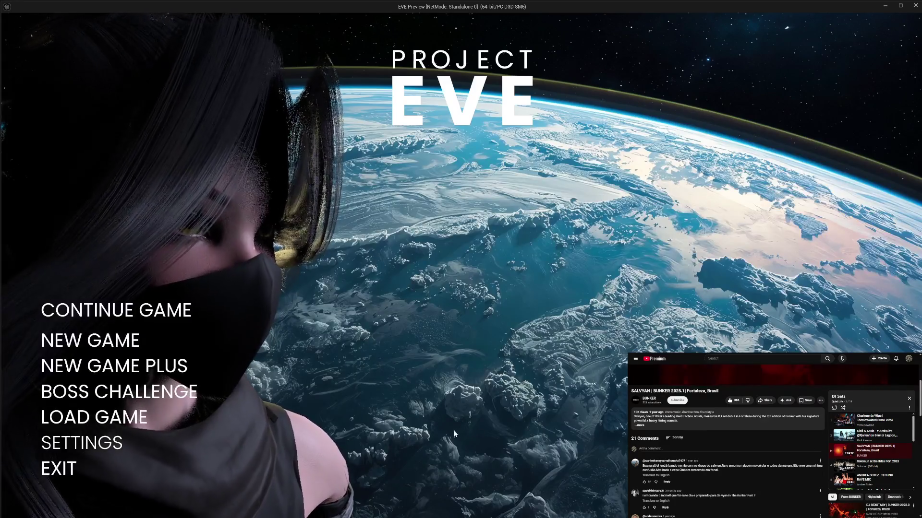
pyautogui.click(57, 472)
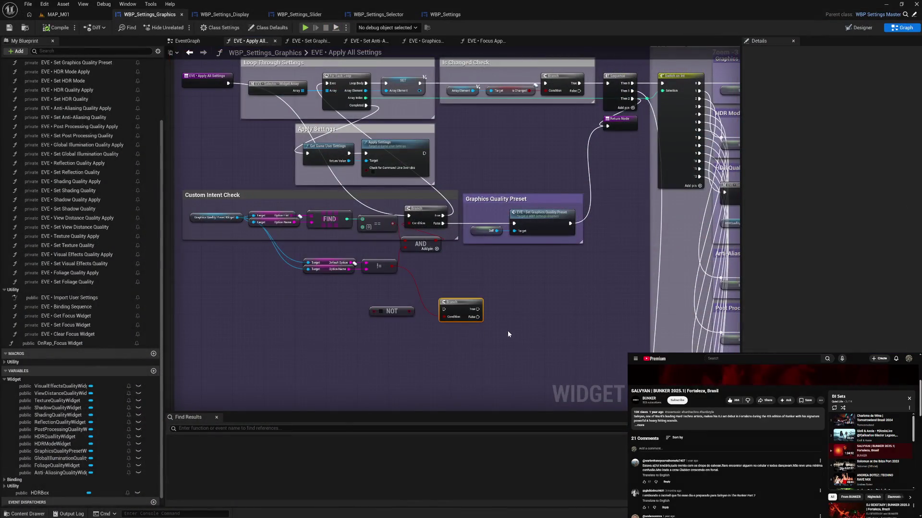
# Link the lower Branch True to the For Each Loop, save, then play and go to SETTINGS
pyautogui.moveTo(480, 173); pyautogui.dragTo(495, 223)
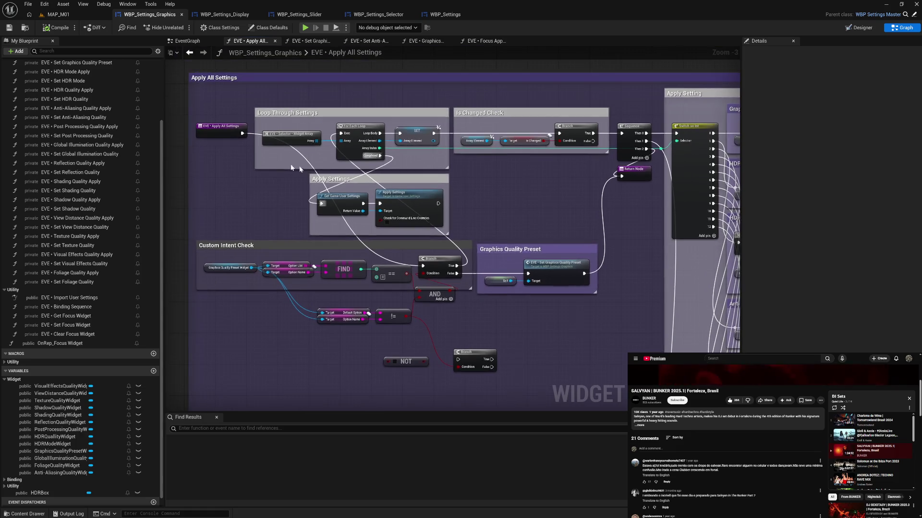
pyautogui.moveTo(338, 135); pyautogui.dragTo(340, 133)
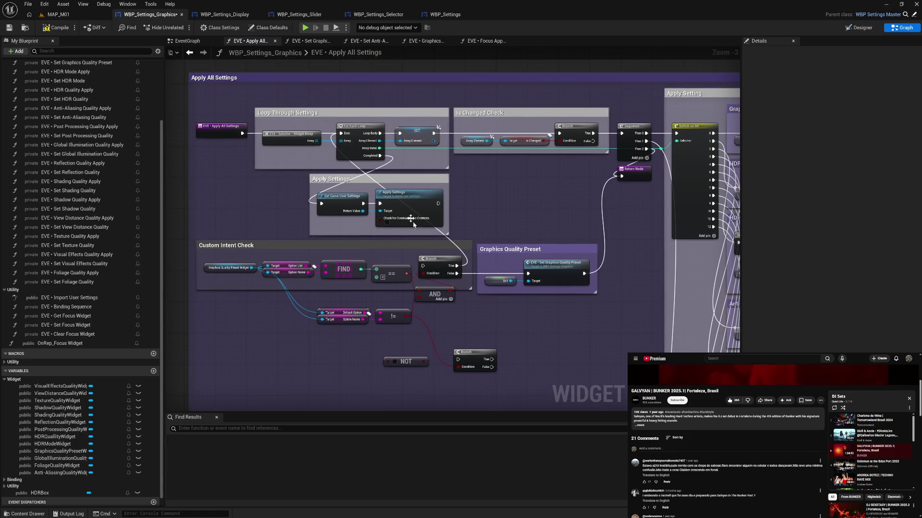
pyautogui.click(56, 27)
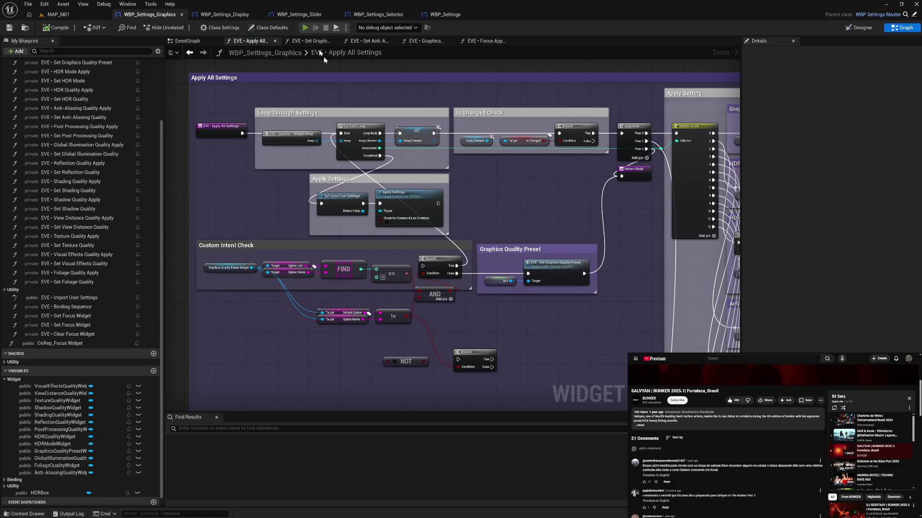
pyautogui.click(305, 28)
pyautogui.click(120, 440)
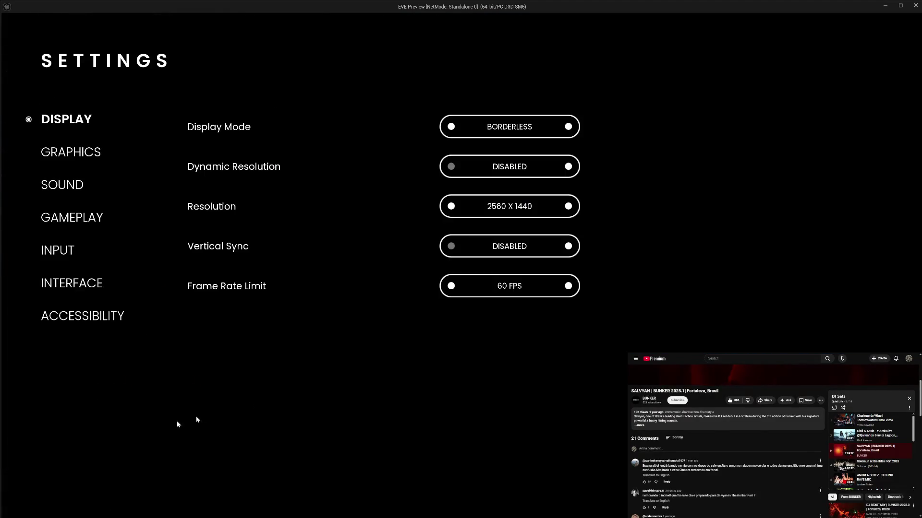
# In Graphics settings apply HIGH then EPIC Anti-Aliasing Quality, then EXIT the preview from the main menu
pyautogui.click(77, 151)
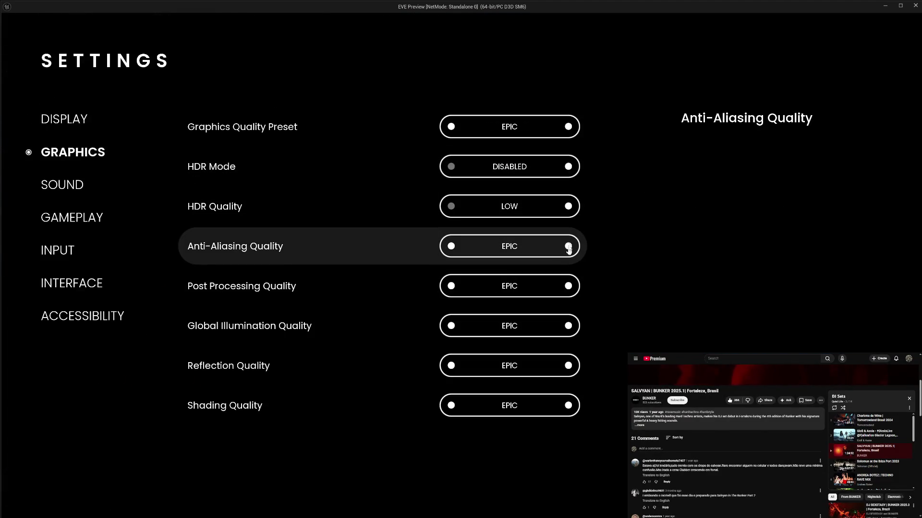
pyautogui.click(450, 247)
pyautogui.press('Return')
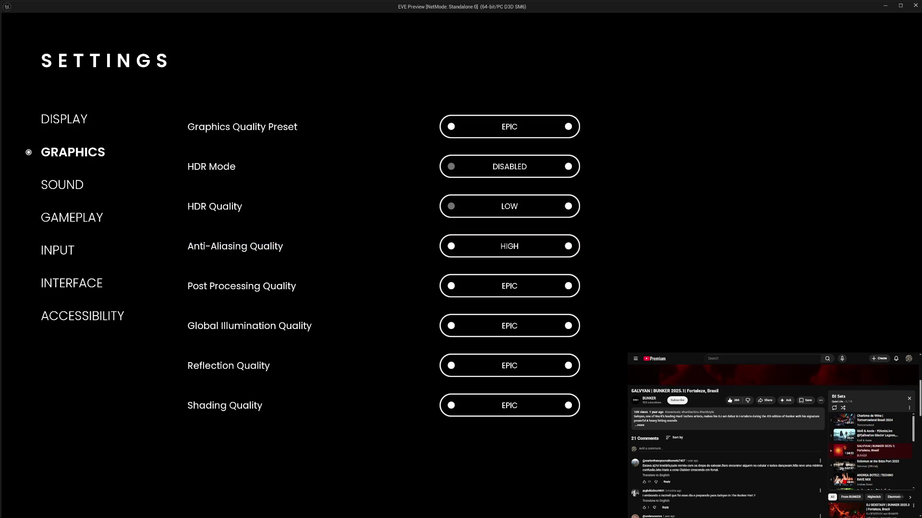
pyautogui.click(568, 246)
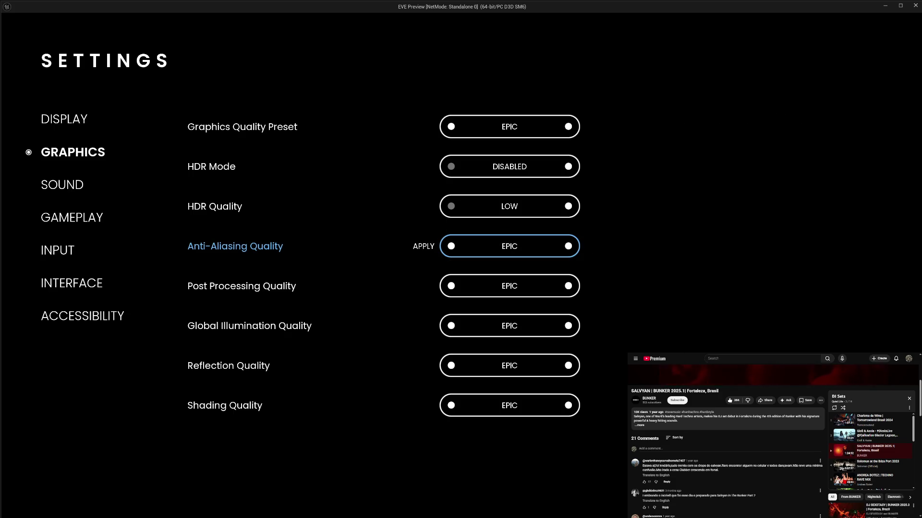
pyautogui.press('Return')
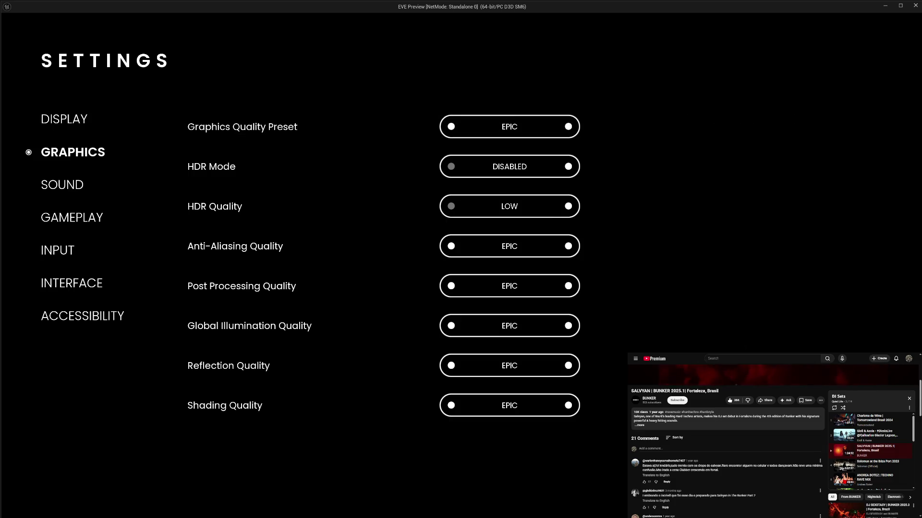
pyautogui.press('Escape')
pyautogui.click(42, 473)
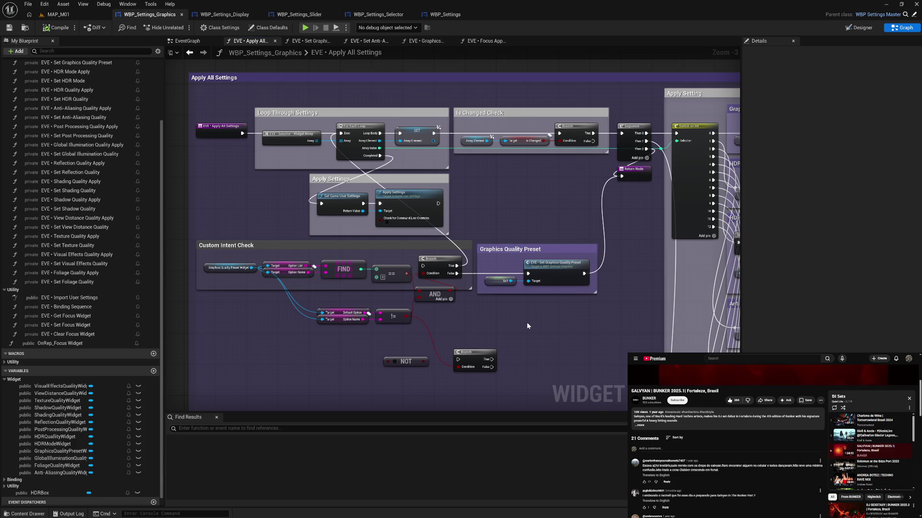
# Wire == into the lower Branch Condition, chain it from the upper Branch False, rewire outputs, and compile
pyautogui.moveTo(407, 275); pyautogui.dragTo(425, 275)
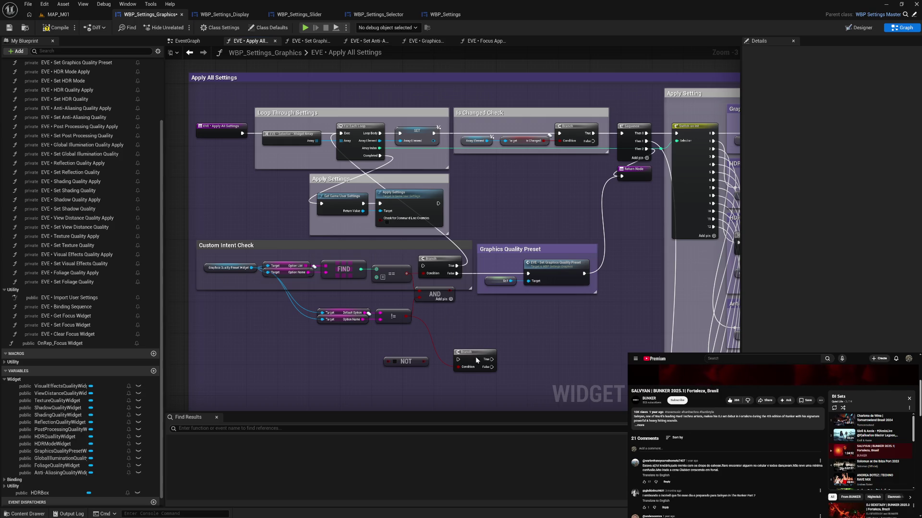
pyautogui.moveTo(465, 331); pyautogui.dragTo(479, 323)
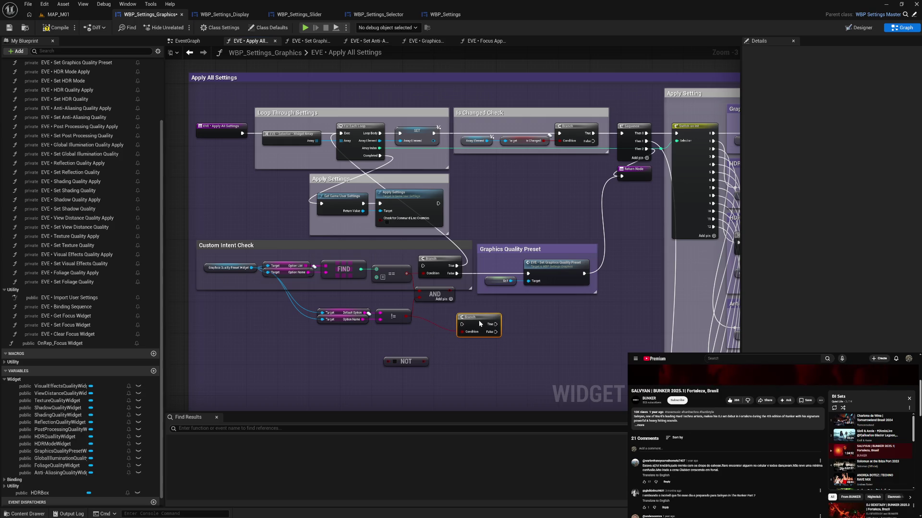
pyautogui.moveTo(457, 273)
pyautogui.mouseDown()
pyautogui.moveTo(464, 320)
pyautogui.moveTo(499, 322)
pyautogui.moveTo(518, 309)
pyautogui.moveTo(528, 274)
pyautogui.mouseUp()
pyautogui.moveTo(496, 328)
pyautogui.mouseDown()
pyautogui.moveTo(499, 336)
pyautogui.moveTo(443, 216)
pyautogui.moveTo(370, 175)
pyautogui.moveTo(341, 140)
pyautogui.mouseUp()
pyautogui.moveTo(243, 134)
pyautogui.mouseDown()
pyautogui.moveTo(269, 163)
pyautogui.moveTo(423, 266)
pyautogui.mouseUp()
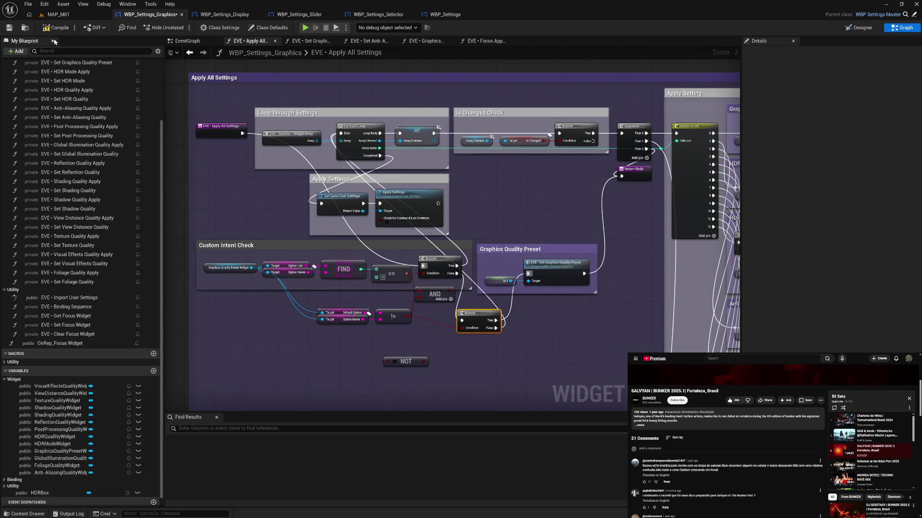
pyautogui.press('F7')
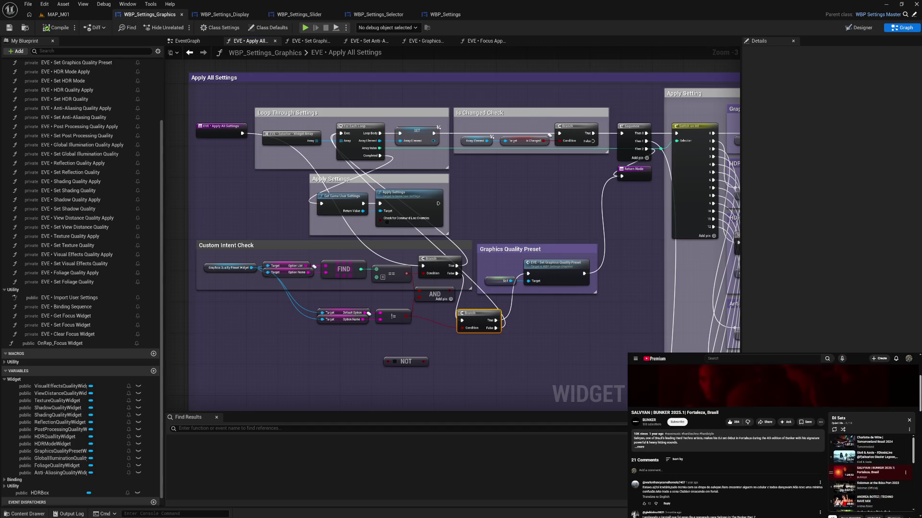
pyautogui.scroll(-3, 869, 453)
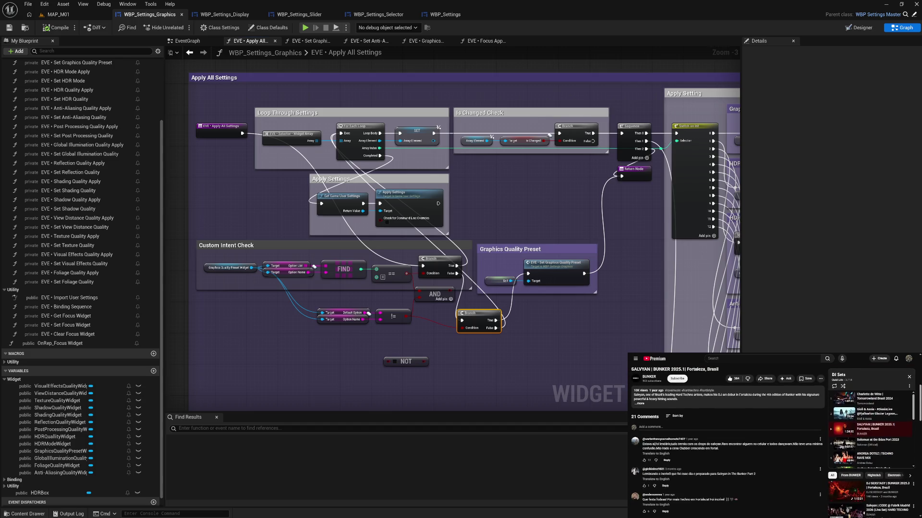
pyautogui.scroll(-3, 869, 453)
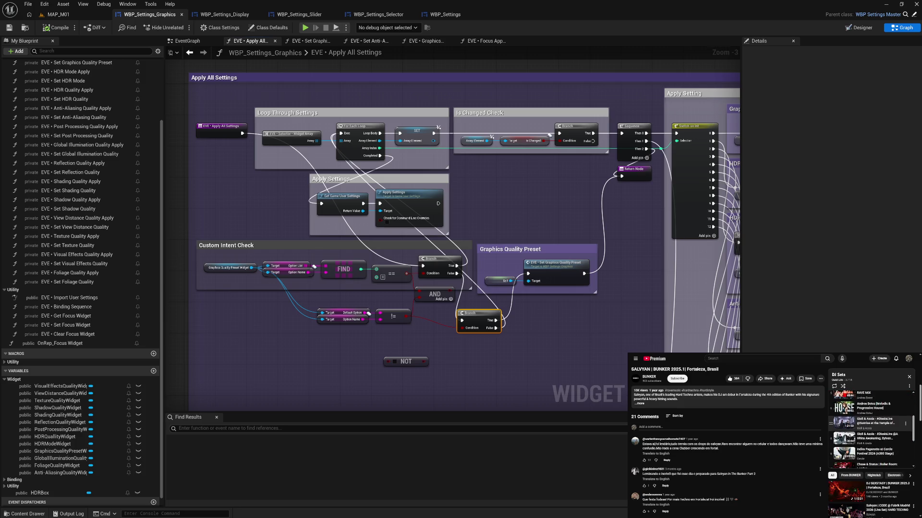
pyautogui.scroll(-3, 869, 456)
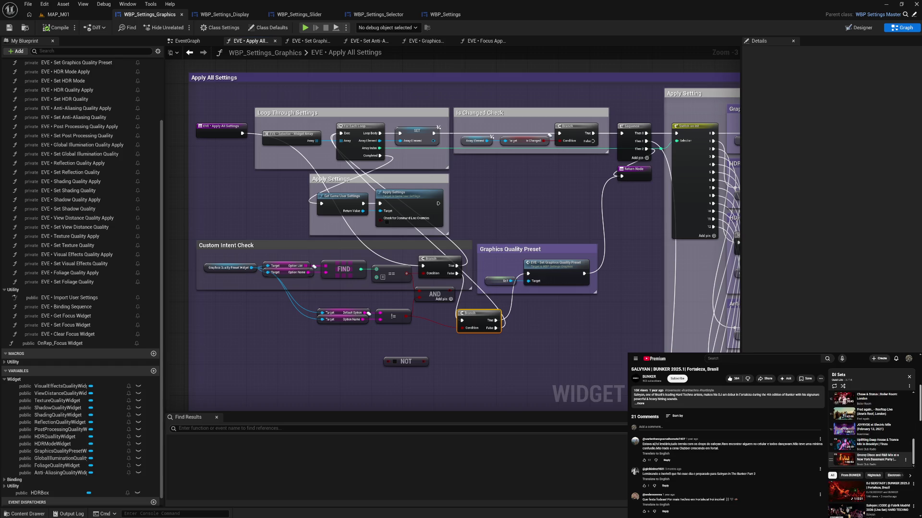
pyautogui.scroll(5, 869, 458)
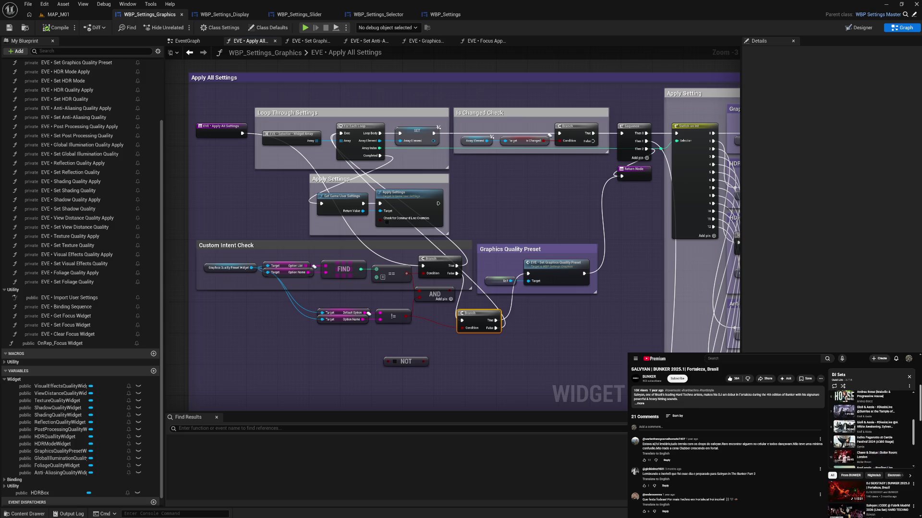
pyautogui.scroll(1, 869, 427)
pyautogui.click(864, 397)
pyautogui.click(546, 327)
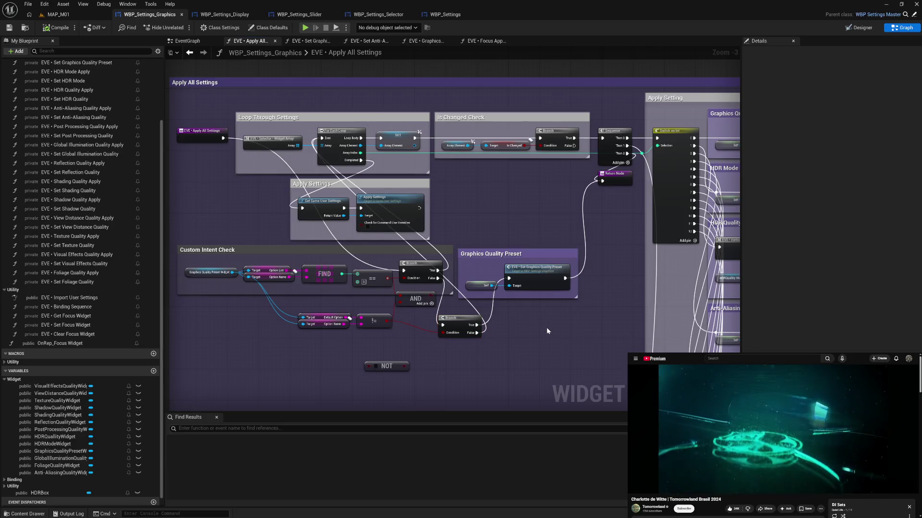
pyautogui.click(305, 30)
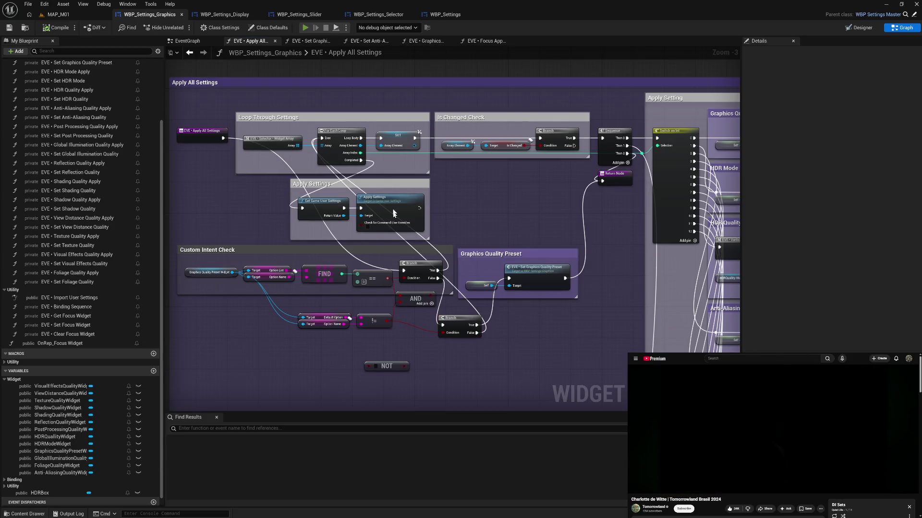
pyautogui.click(98, 446)
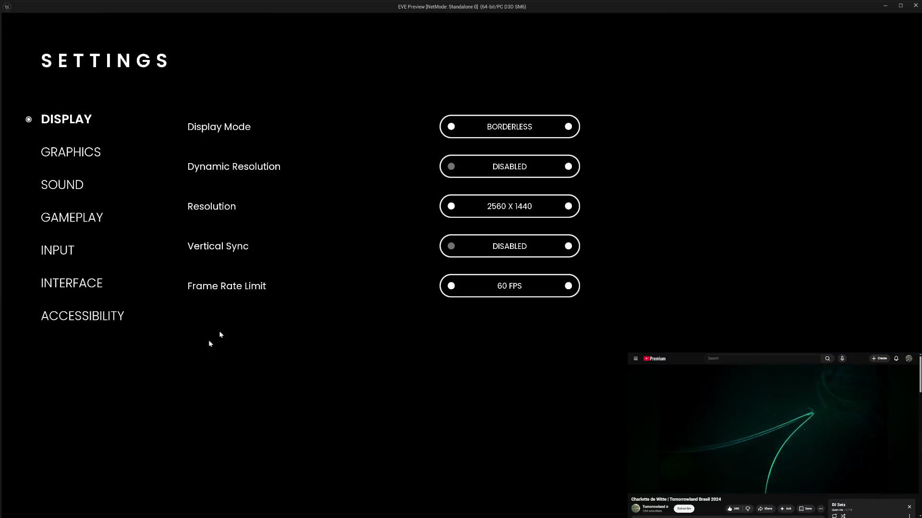
pyautogui.click(60, 156)
pyautogui.click(451, 246)
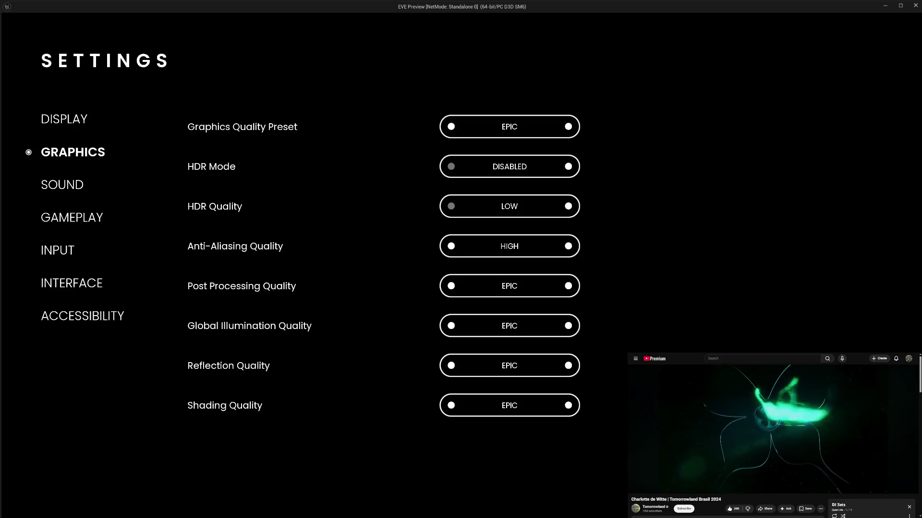
pyautogui.click(567, 248)
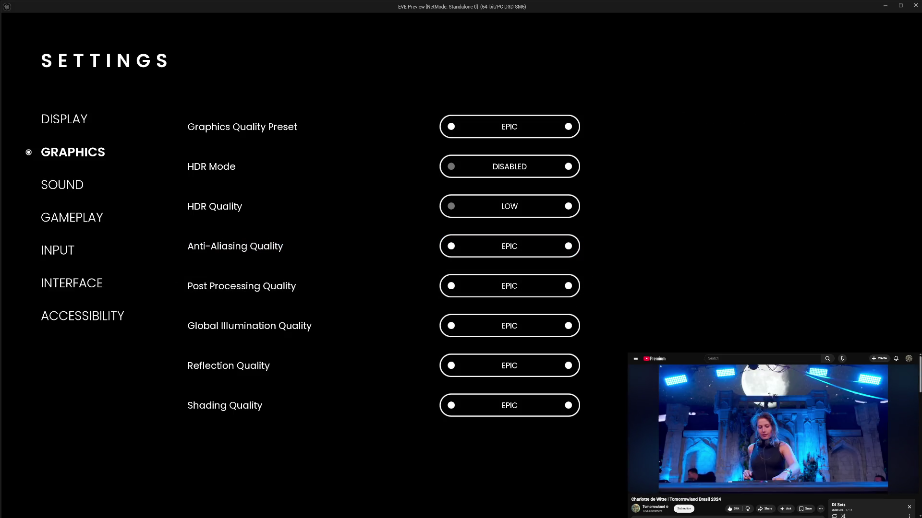
pyautogui.press('Escape')
pyautogui.click(57, 471)
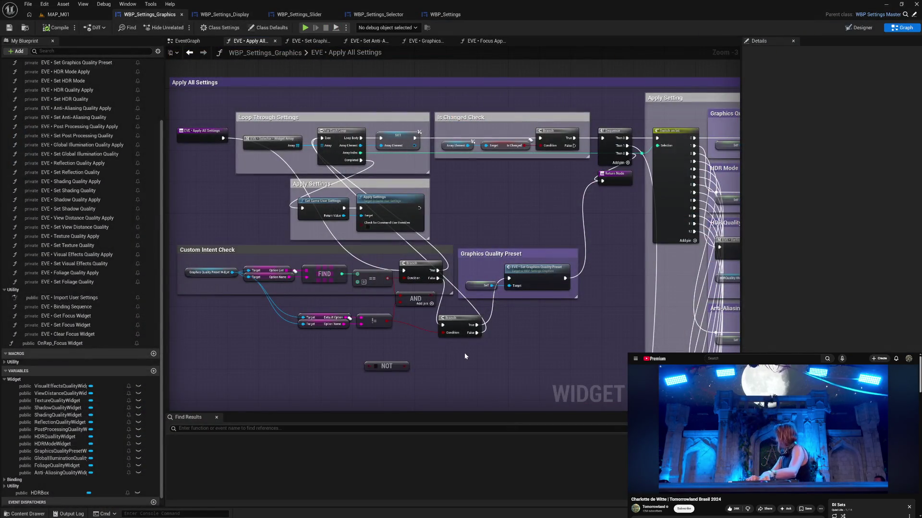
# Delete the AND node and shift the Default Option and != nodes right beside the Branch
pyautogui.click(414, 297)
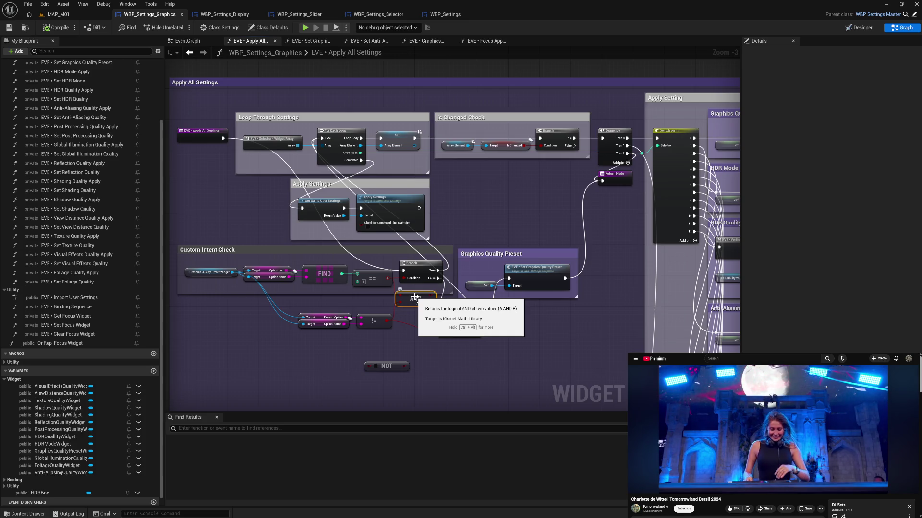
pyautogui.press('Delete')
pyautogui.moveTo(325, 307); pyautogui.dragTo(413, 336)
pyautogui.moveTo(337, 318)
pyautogui.mouseDown()
pyautogui.moveTo(469, 344)
pyautogui.moveTo(454, 318)
pyautogui.mouseUp()
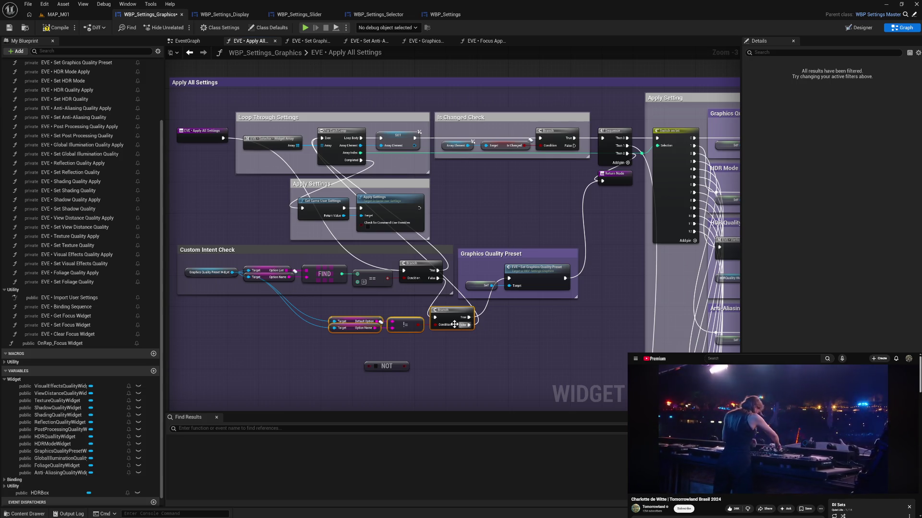
pyautogui.moveTo(380, 321); pyautogui.dragTo(407, 349)
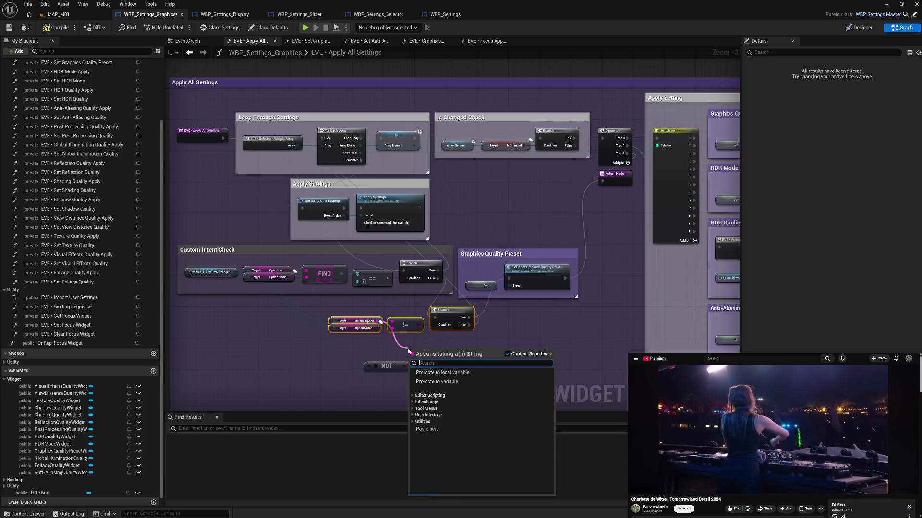
pyautogui.press('Escape')
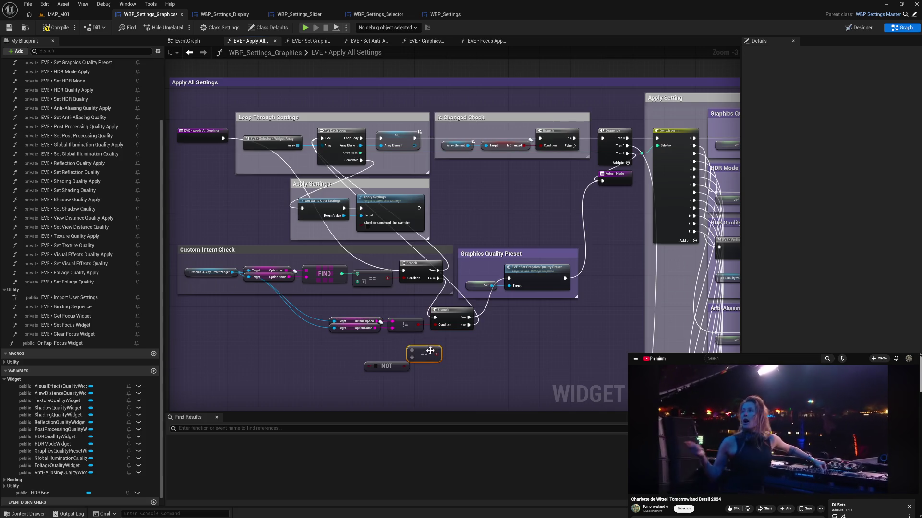
# Compare Default Option with Option Name via Equal (String), delete the NOT node, and route True to the preset
pyautogui.moveTo(381, 321)
pyautogui.mouseDown()
pyautogui.moveTo(432, 342)
pyautogui.moveTo(397, 341)
pyautogui.mouseUp()
pyautogui.write('eq')
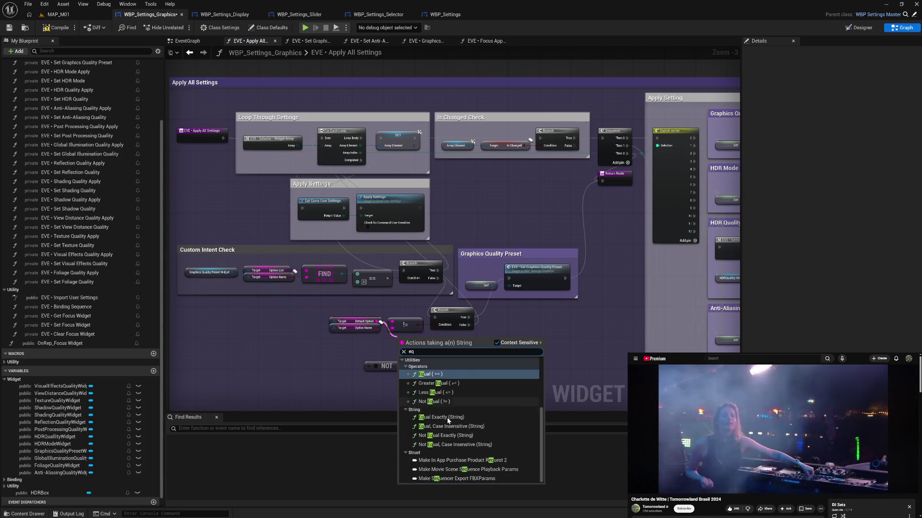
pyautogui.click(425, 370)
pyautogui.click(422, 356)
pyautogui.press('Delete')
pyautogui.click(376, 365)
pyautogui.press('Delete')
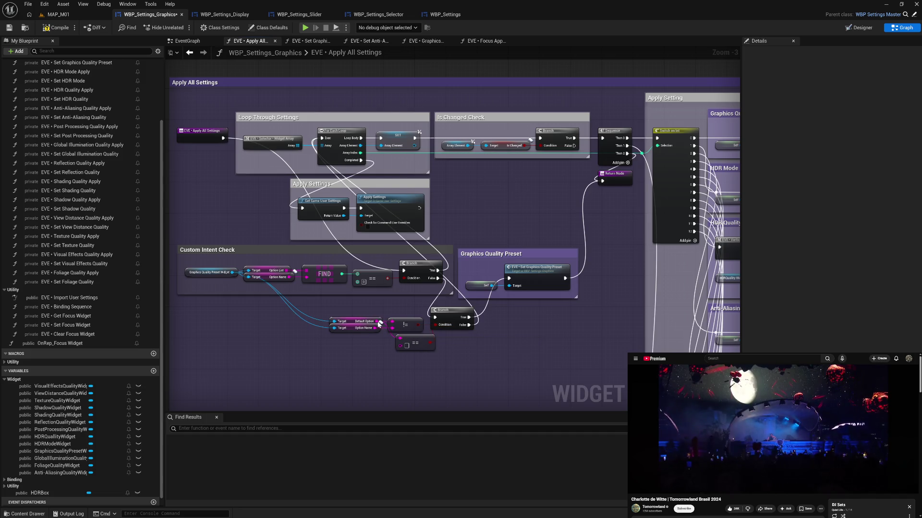
pyautogui.moveTo(375, 328)
pyautogui.mouseDown()
pyautogui.moveTo(408, 354)
pyautogui.moveTo(399, 338)
pyautogui.mouseUp()
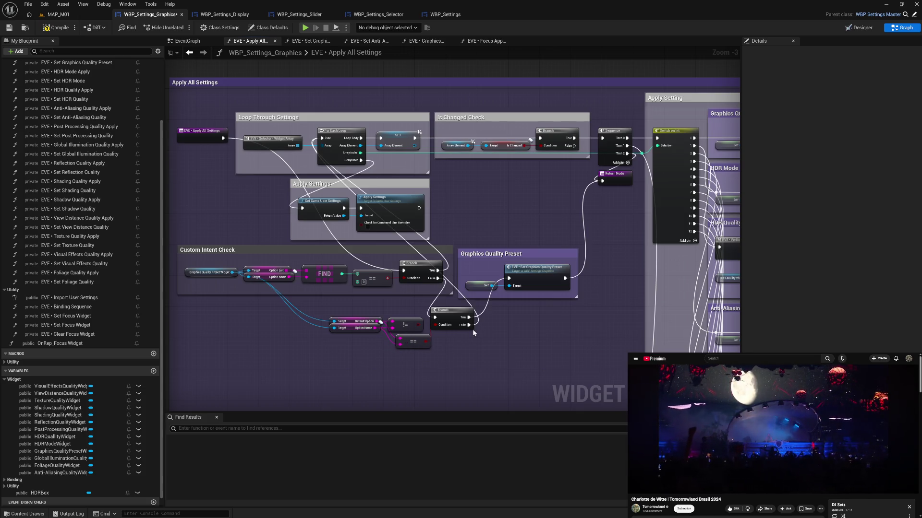
pyautogui.moveTo(469, 318)
pyautogui.mouseDown()
pyautogui.moveTo(473, 330)
pyautogui.moveTo(510, 279)
pyautogui.moveTo(549, 307)
pyautogui.mouseUp()
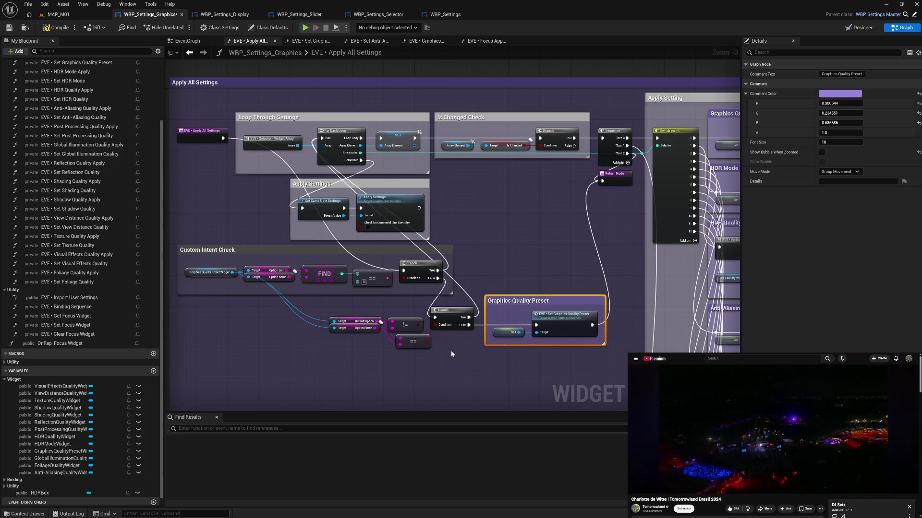
# Replace the != node with the equality node, save and compile, then show the Set Anti-Aliasing Quality graph
pyautogui.click(407, 327)
pyautogui.press('Delete')
pyautogui.moveTo(412, 342); pyautogui.dragTo(409, 329)
pyautogui.moveTo(336, 308)
pyautogui.mouseDown()
pyautogui.moveTo(442, 329)
pyautogui.moveTo(454, 321)
pyautogui.mouseUp()
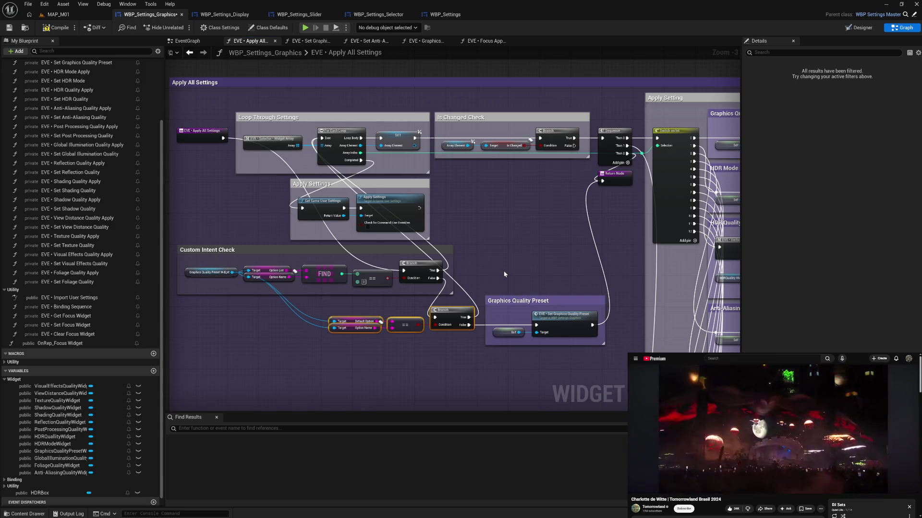
pyautogui.click(57, 29)
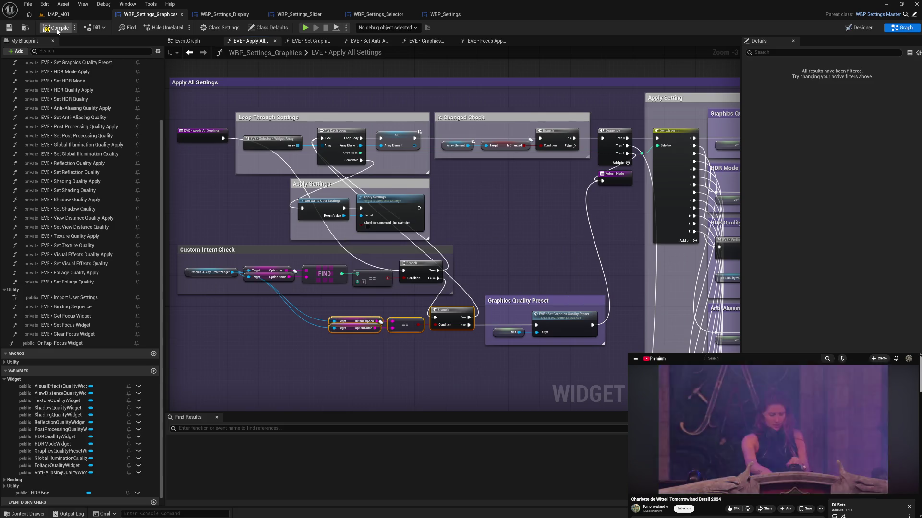
pyautogui.click(428, 42)
pyautogui.click(374, 42)
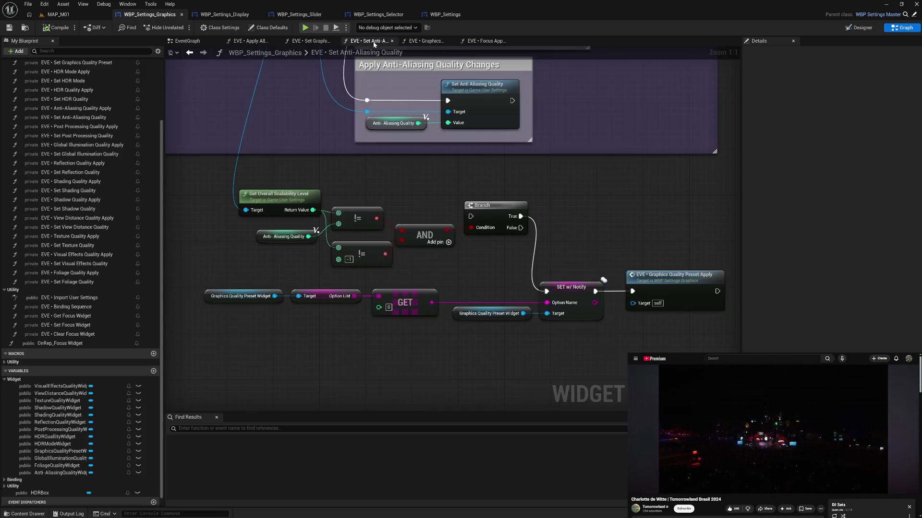
# Wire Set Anti Aliasing Quality's exec output into the Branch
pyautogui.moveTo(476, 177)
pyautogui.mouseDown()
pyautogui.moveTo(508, 275)
pyautogui.moveTo(533, 303)
pyautogui.moveTo(584, 311)
pyautogui.moveTo(524, 204)
pyautogui.mouseUp()
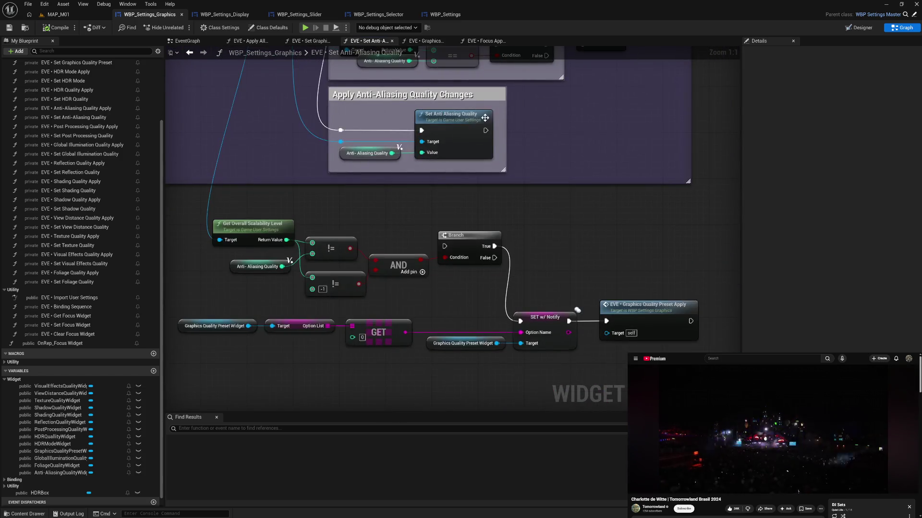
pyautogui.moveTo(485, 130); pyautogui.dragTo(447, 248)
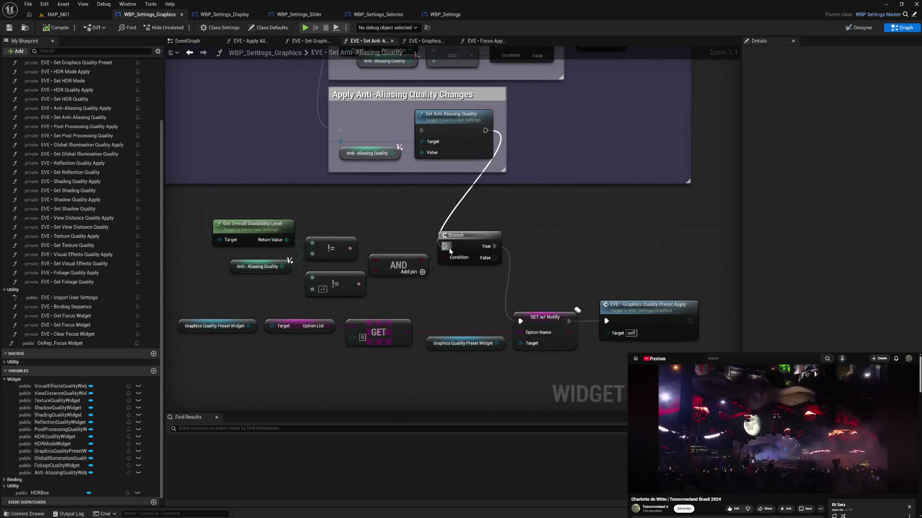
pyautogui.moveTo(545, 229); pyautogui.dragTo(568, 200)
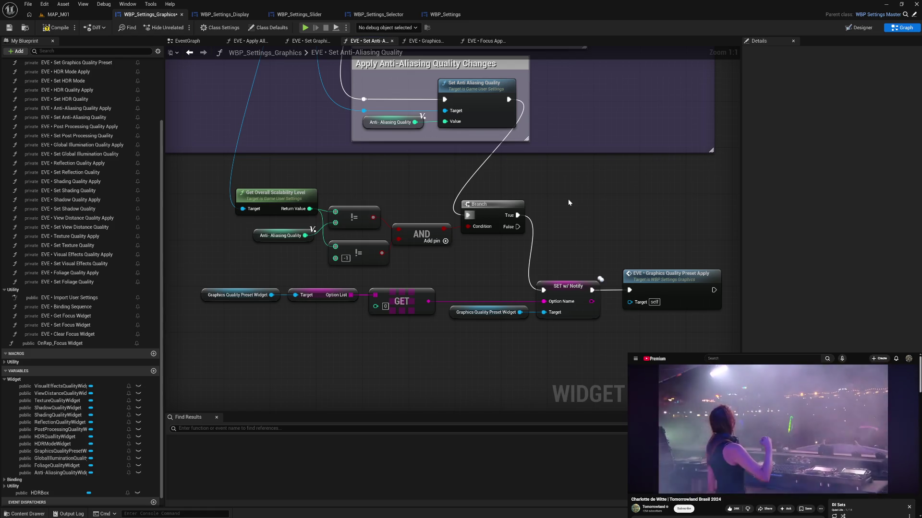
pyautogui.moveTo(568, 199)
pyautogui.mouseDown()
pyautogui.moveTo(571, 317)
pyautogui.moveTo(571, 190)
pyautogui.mouseUp()
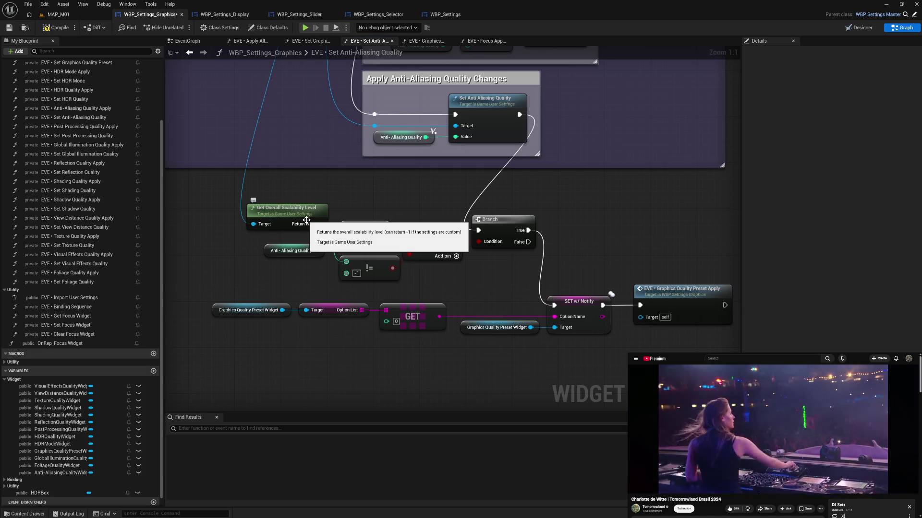
# Duplicate the preset widget reference, add a Get Option Name node from it, then compile with F7
pyautogui.click(270, 309)
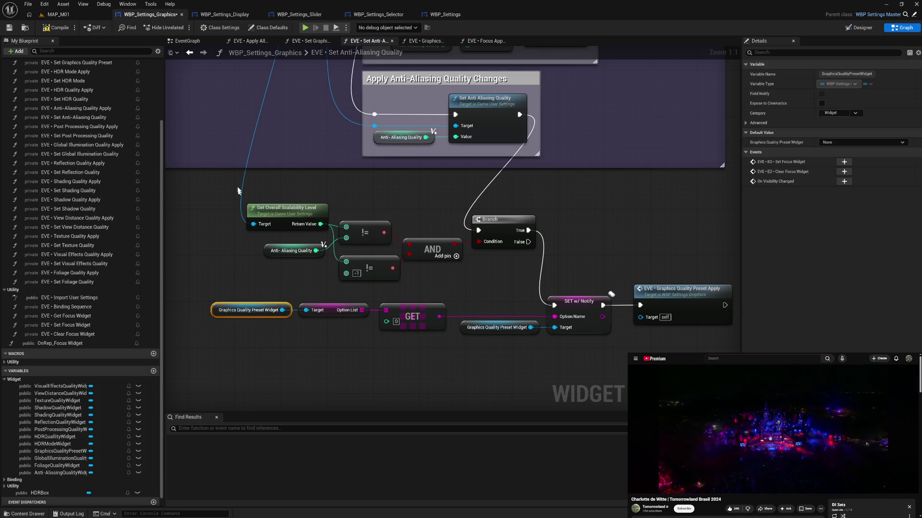
pyautogui.hotkey('ctrl', 'c')
pyautogui.hotkey('ctrl', 'v')
pyautogui.moveTo(300, 181); pyautogui.dragTo(320, 185)
pyautogui.write('get nam')
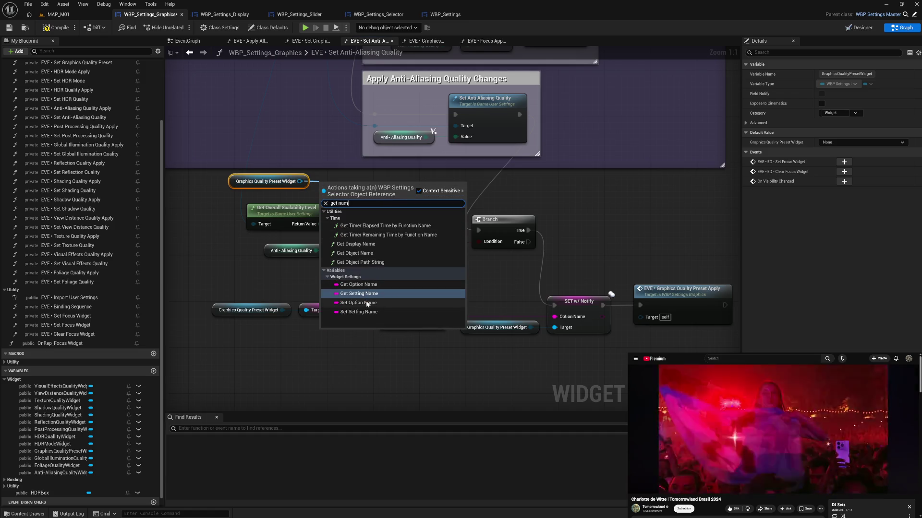
pyautogui.click(358, 284)
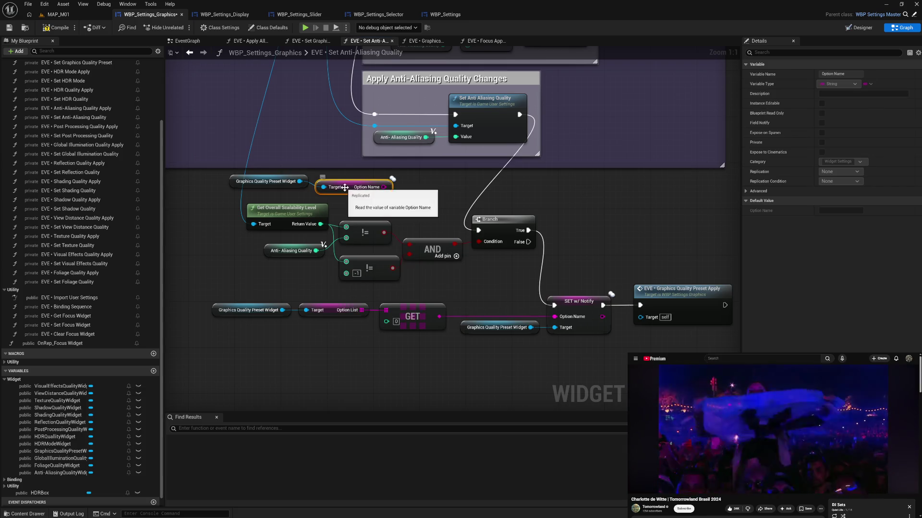
pyautogui.moveTo(345, 187); pyautogui.dragTo(345, 182)
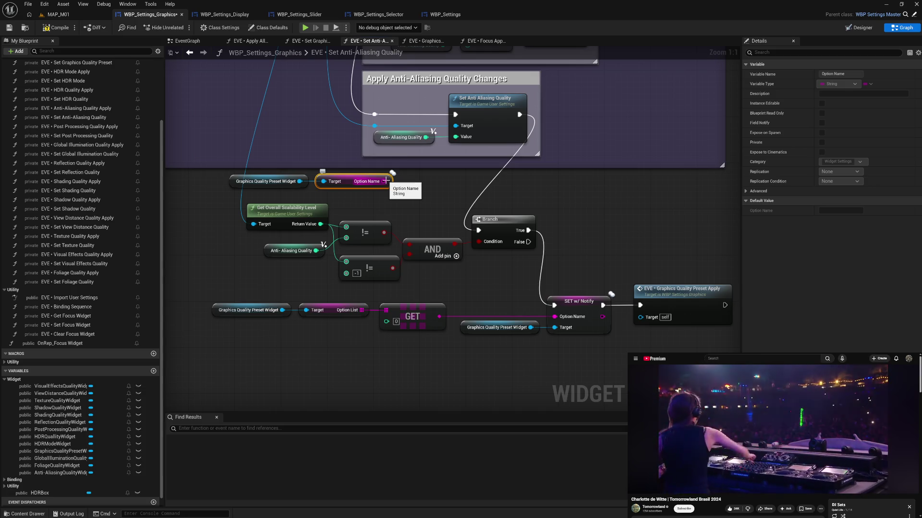
pyautogui.moveTo(294, 171); pyautogui.dragTo(379, 203)
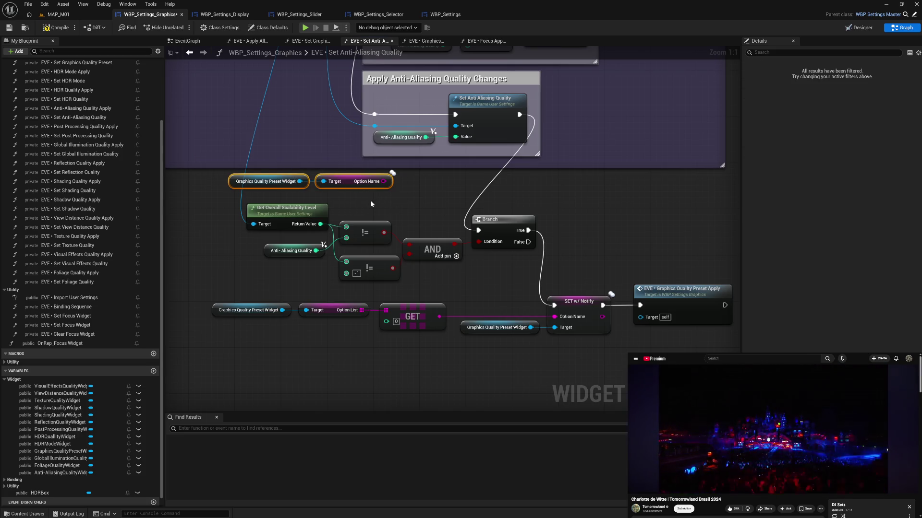
pyautogui.click(403, 213)
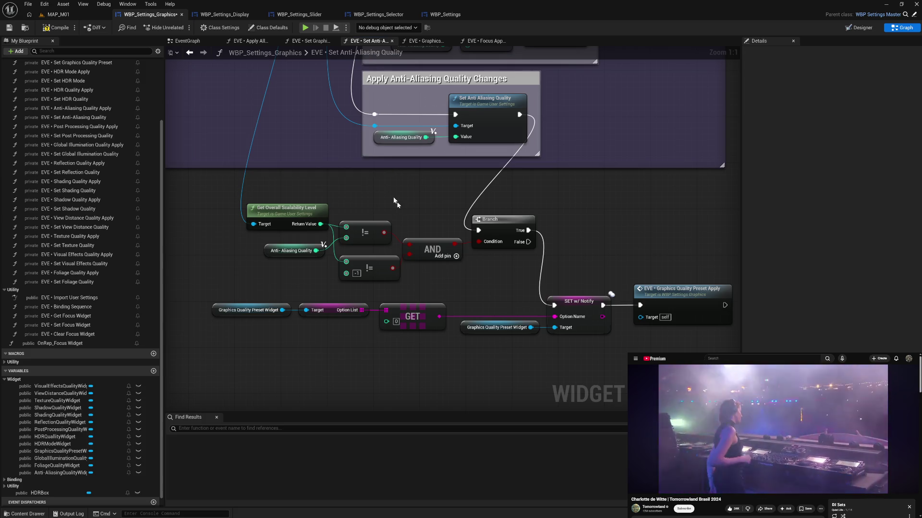
pyautogui.scroll(5, 480, 192)
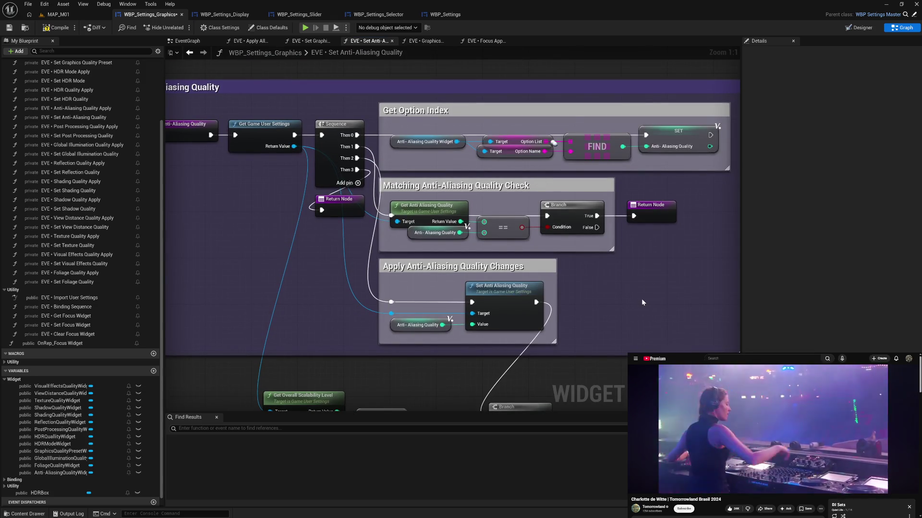
pyautogui.scroll(-4, 642, 301)
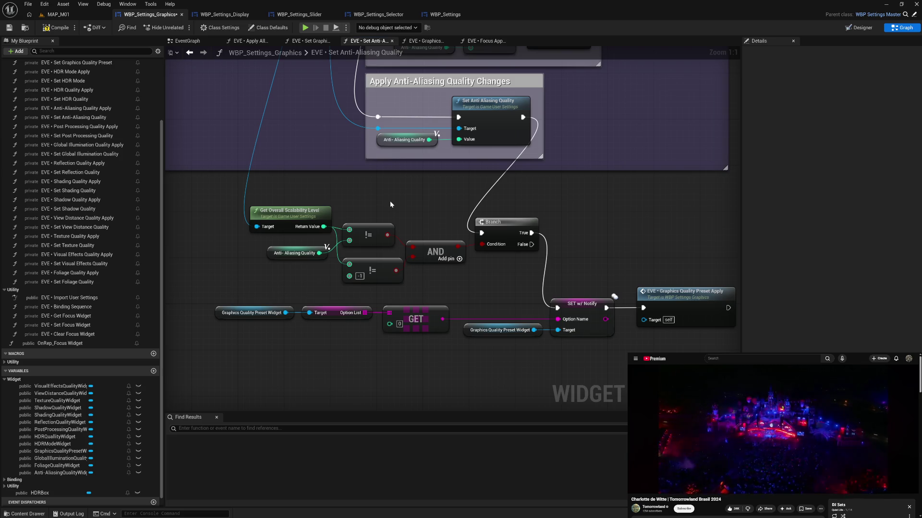
pyautogui.moveTo(494, 287)
pyautogui.mouseDown()
pyautogui.moveTo(498, 251)
pyautogui.moveTo(415, 265)
pyautogui.mouseUp()
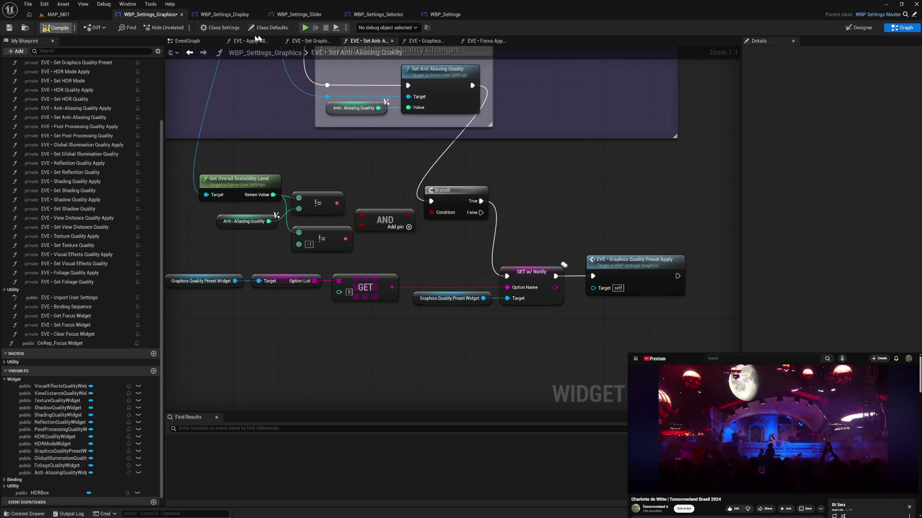
pyautogui.press('F7')
pyautogui.click(305, 30)
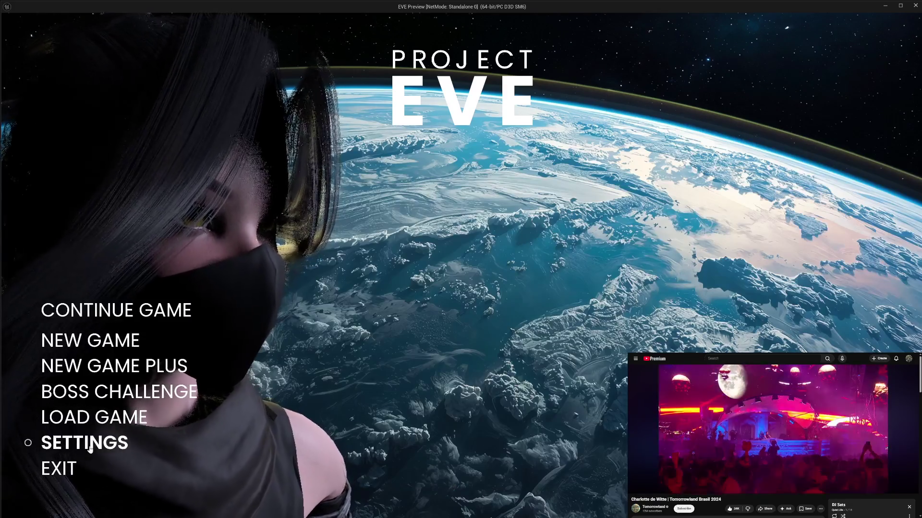
pyautogui.click(90, 448)
pyautogui.click(71, 152)
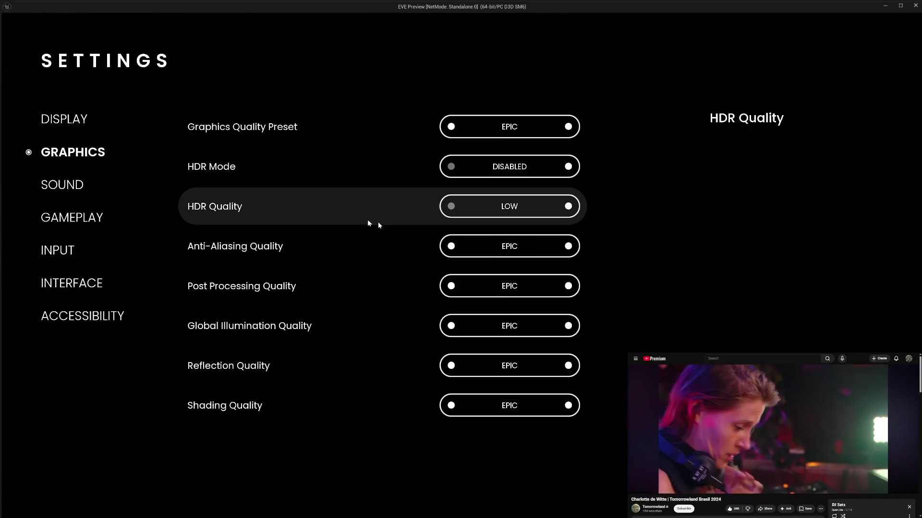
pyautogui.click(453, 247)
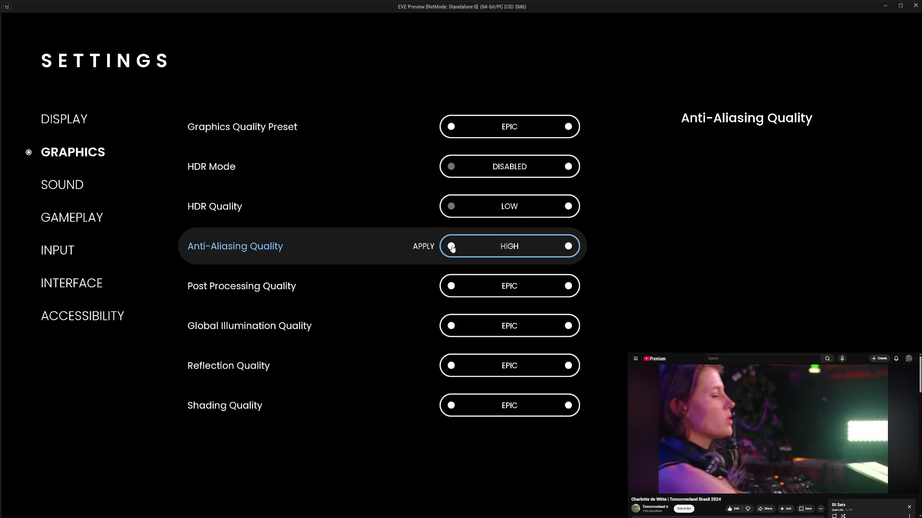
pyautogui.click(427, 249)
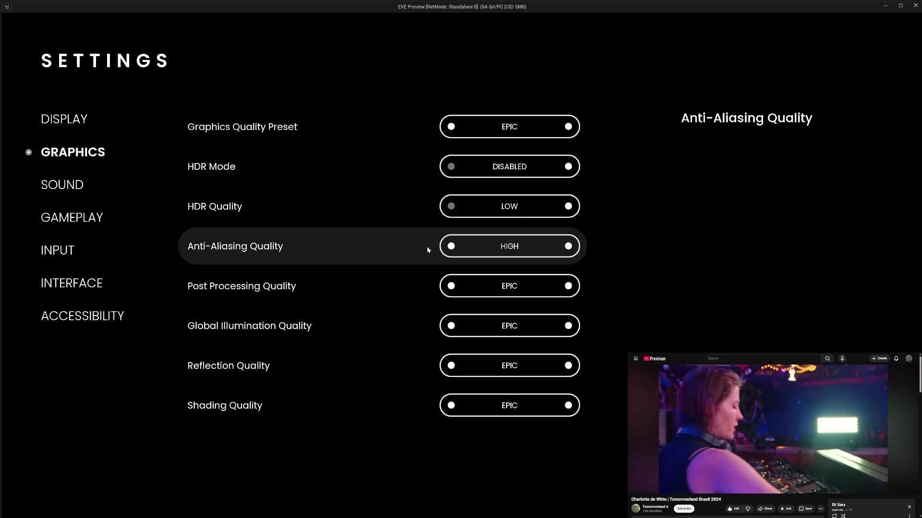
pyautogui.click(568, 246)
pyautogui.click(432, 248)
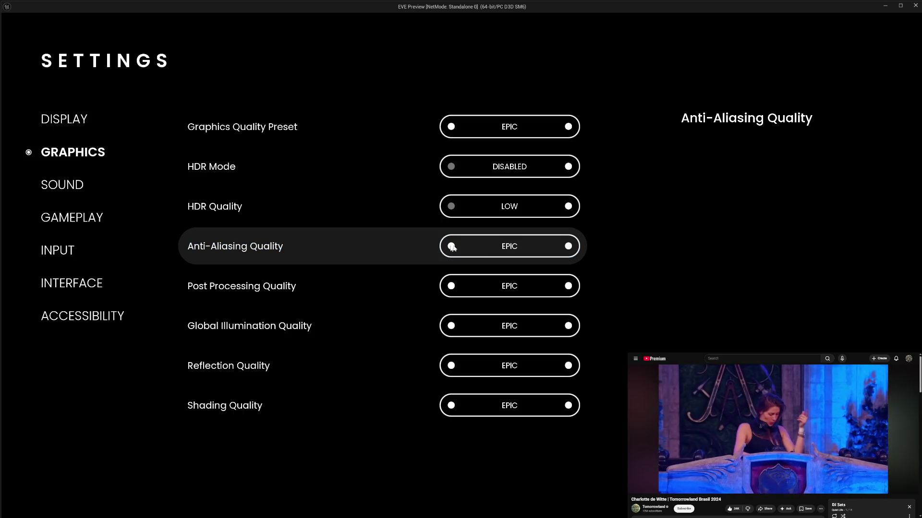
pyautogui.click(451, 246)
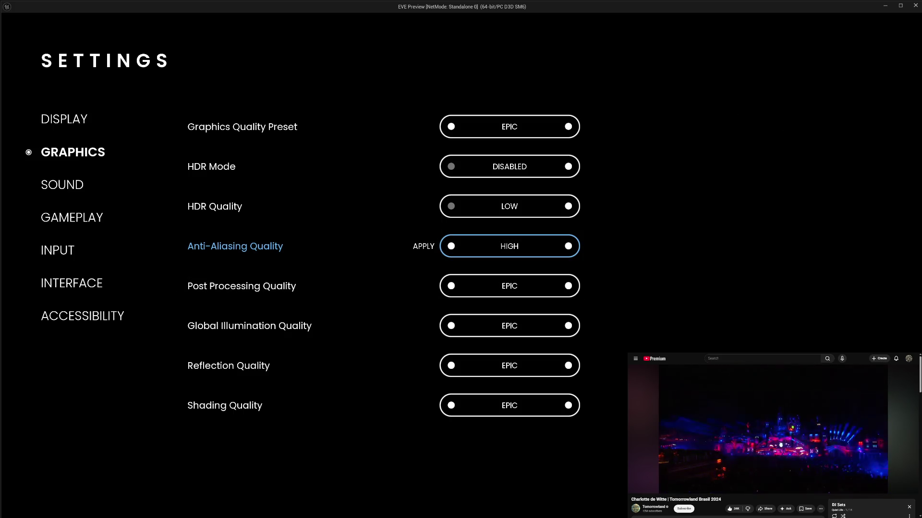
pyautogui.click(423, 247)
pyautogui.click(568, 246)
pyautogui.click(424, 246)
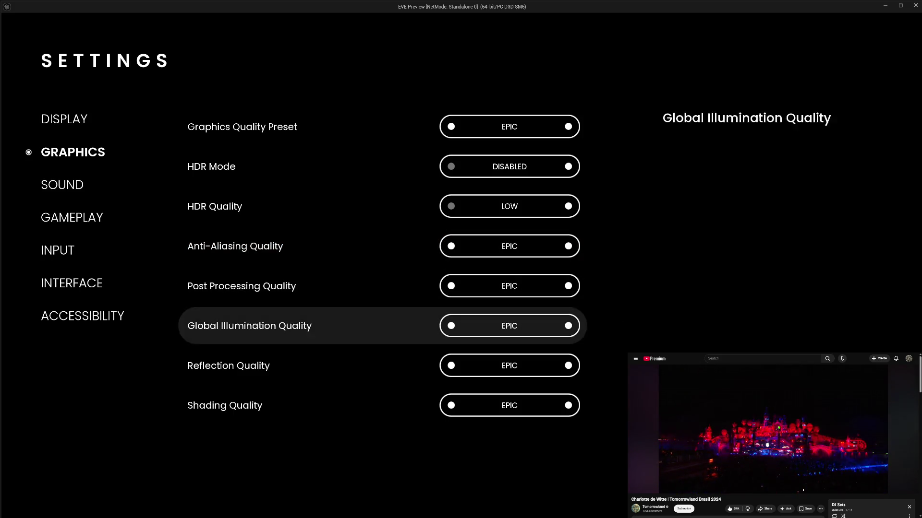
pyautogui.press('Escape')
pyautogui.click(106, 466)
pyautogui.moveTo(445, 272)
pyautogui.mouseDown()
pyautogui.moveTo(518, 328)
pyautogui.moveTo(509, 459)
pyautogui.mouseUp()
pyautogui.moveTo(608, 365); pyautogui.dragTo(607, 231)
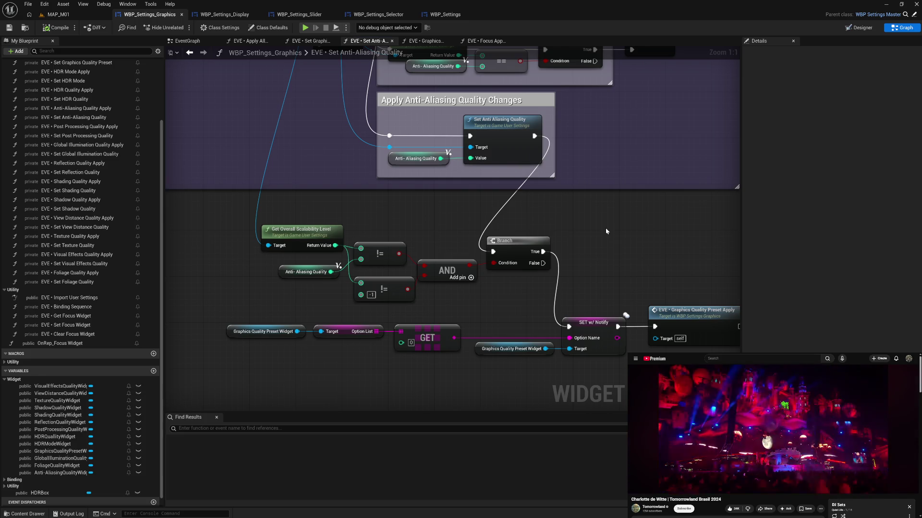
# Add a Print String after Set Anti Aliasing Quality that prints the != result converted to string
pyautogui.rightClick(607, 231)
pyautogui.write('print')
pyautogui.press('Return')
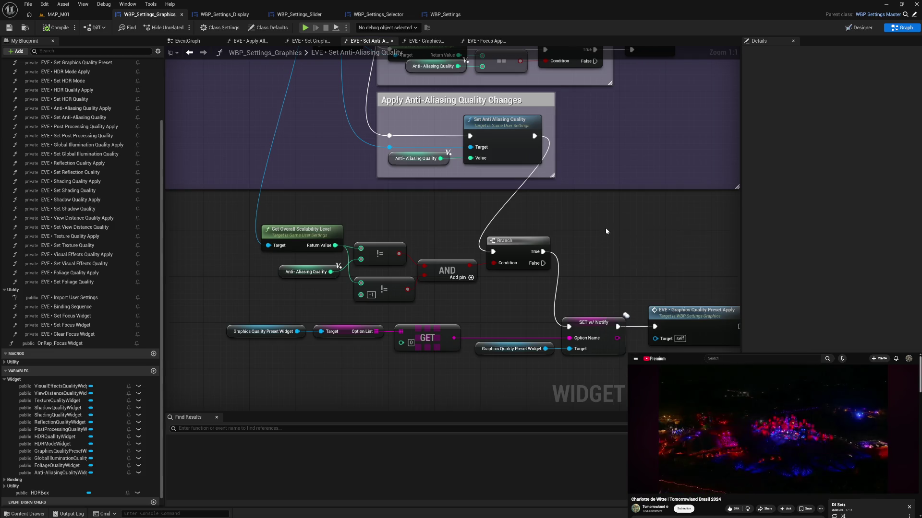
pyautogui.moveTo(615, 227); pyautogui.dragTo(444, 192)
pyautogui.moveTo(535, 136)
pyautogui.mouseDown()
pyautogui.moveTo(547, 144)
pyautogui.moveTo(438, 199)
pyautogui.moveTo(491, 238)
pyautogui.moveTo(493, 251)
pyautogui.mouseUp()
pyautogui.click(464, 252)
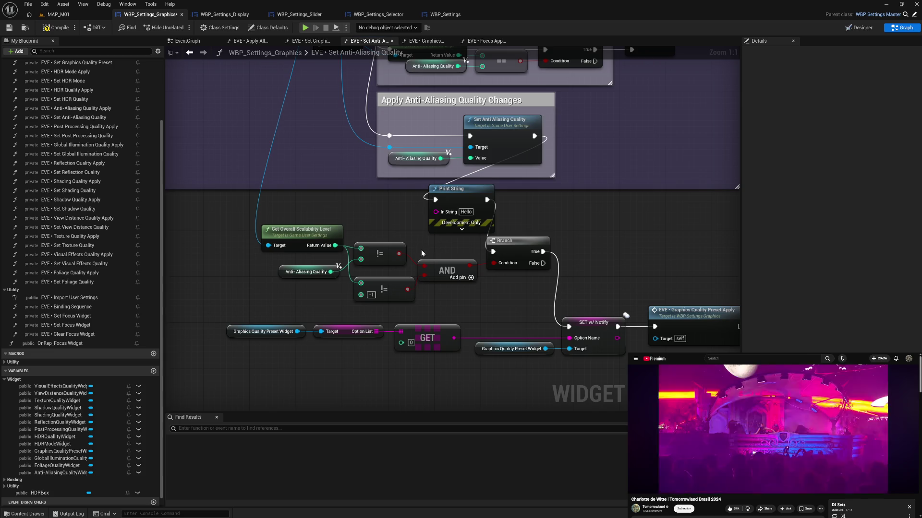
pyautogui.moveTo(398, 254)
pyautogui.mouseDown()
pyautogui.moveTo(435, 212)
pyautogui.moveTo(382, 213)
pyautogui.mouseUp()
pyautogui.click(410, 218)
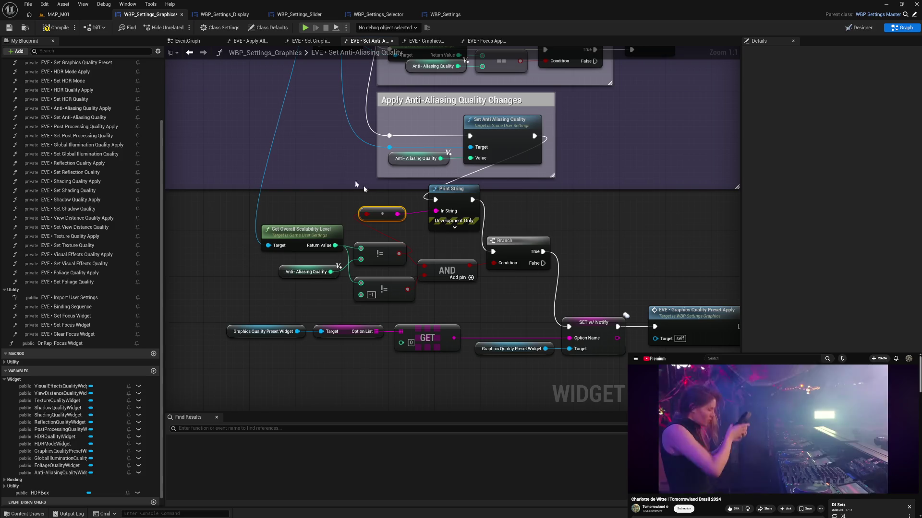
# Compile, start a play session with Alt+P, and reach the game's Graphics settings
pyautogui.click(57, 28)
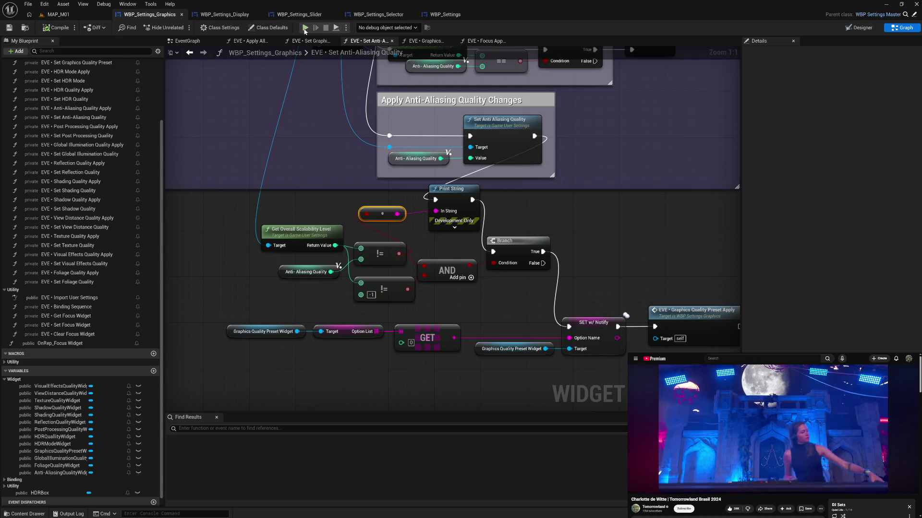
pyautogui.hotkey('alt', 'p')
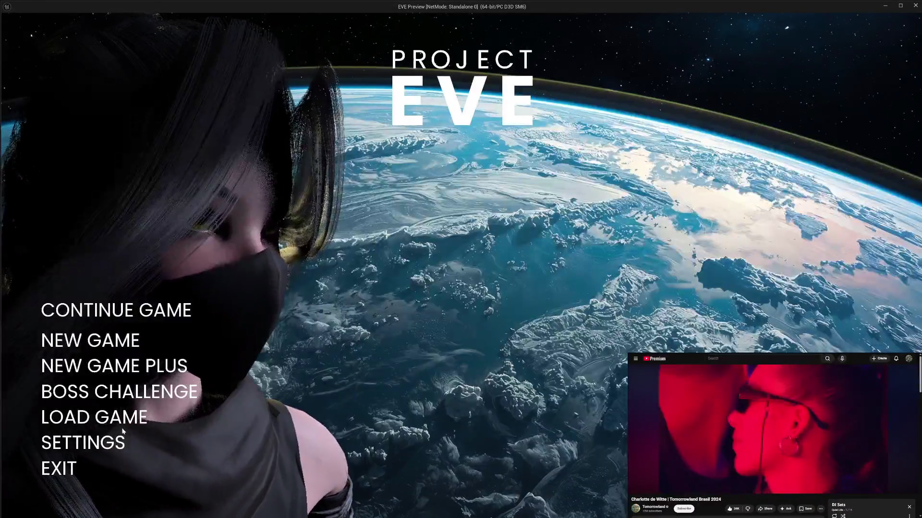
pyautogui.click(96, 440)
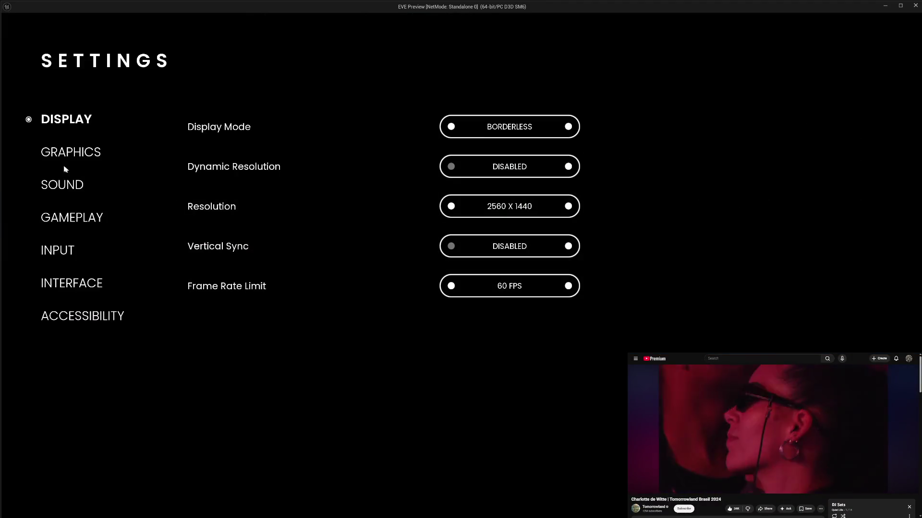
pyautogui.click(74, 154)
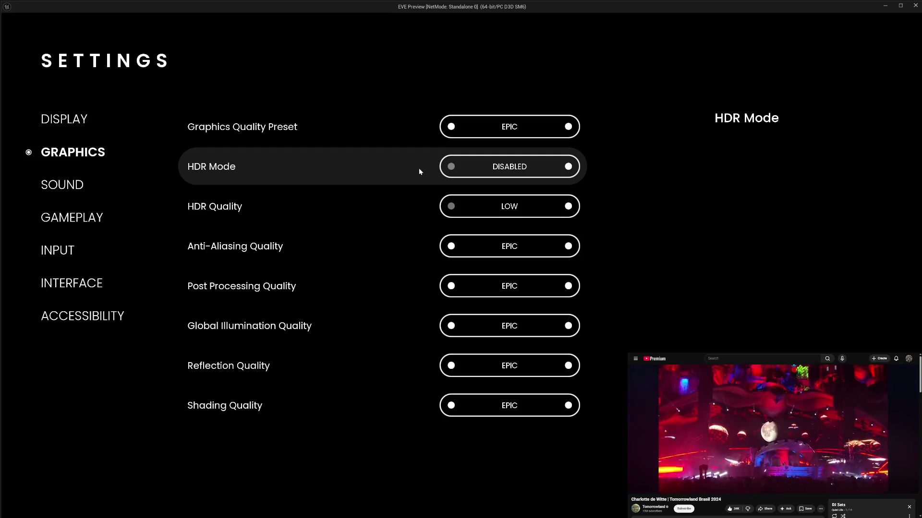
# Apply HIGH then EPIC Anti-Aliasing, checking the true then false prints, and stop play
pyautogui.click(451, 246)
pyautogui.click(430, 247)
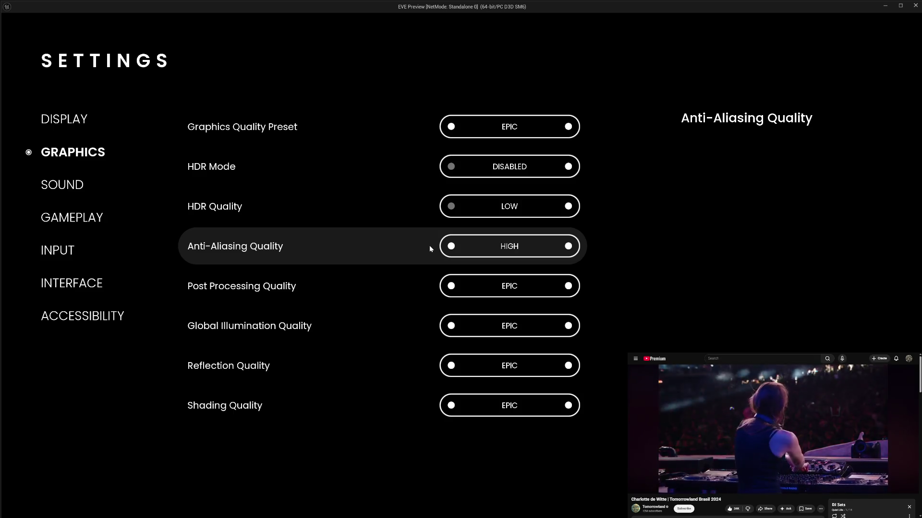
pyautogui.click(568, 246)
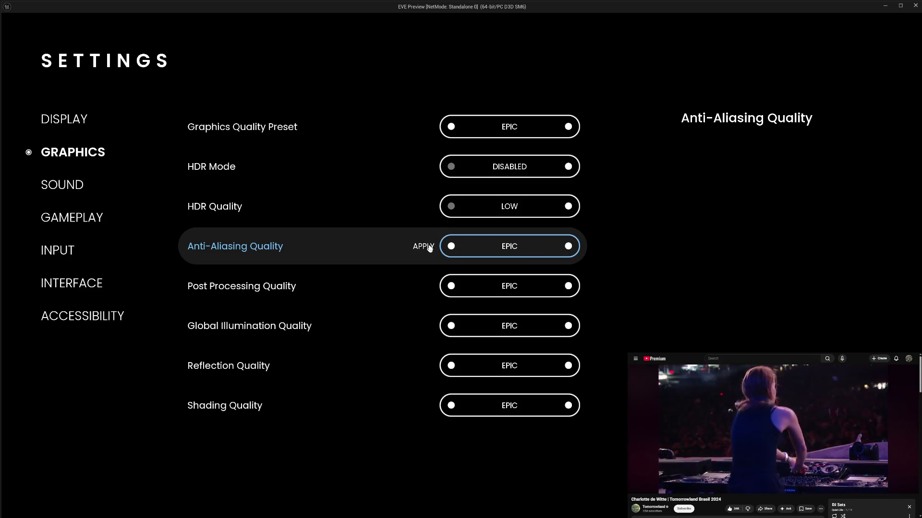
pyautogui.click(429, 247)
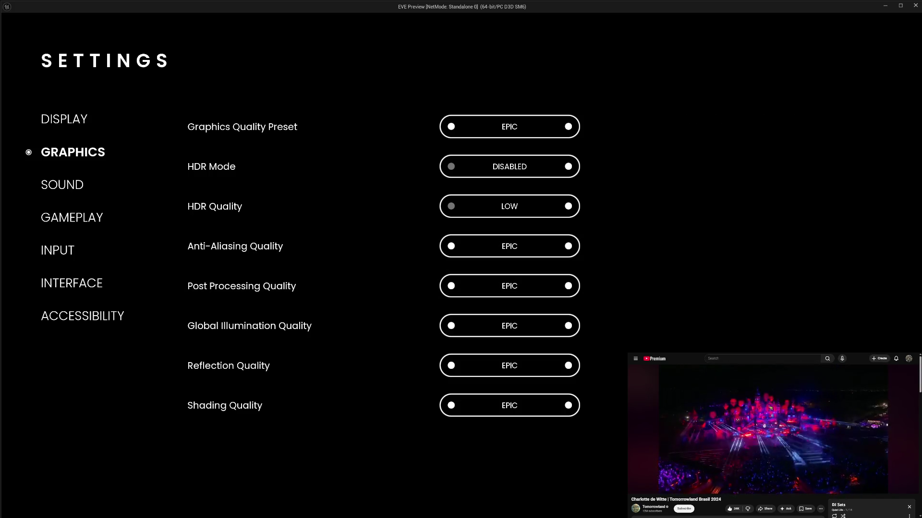
pyautogui.press('Escape')
pyautogui.press('Escape')
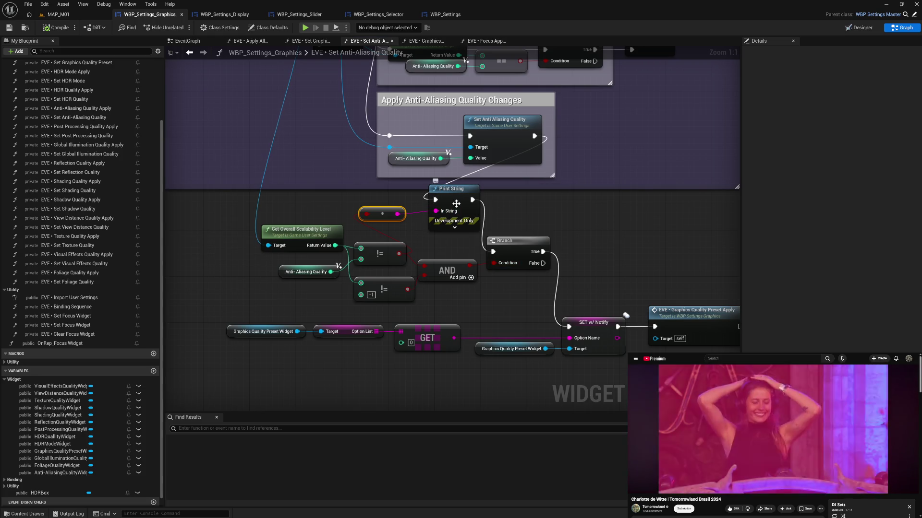
# Paste the Print String and Get Overall Scalability Level nodes into the EventGraph beside a new Event Tick override
pyautogui.click(456, 205)
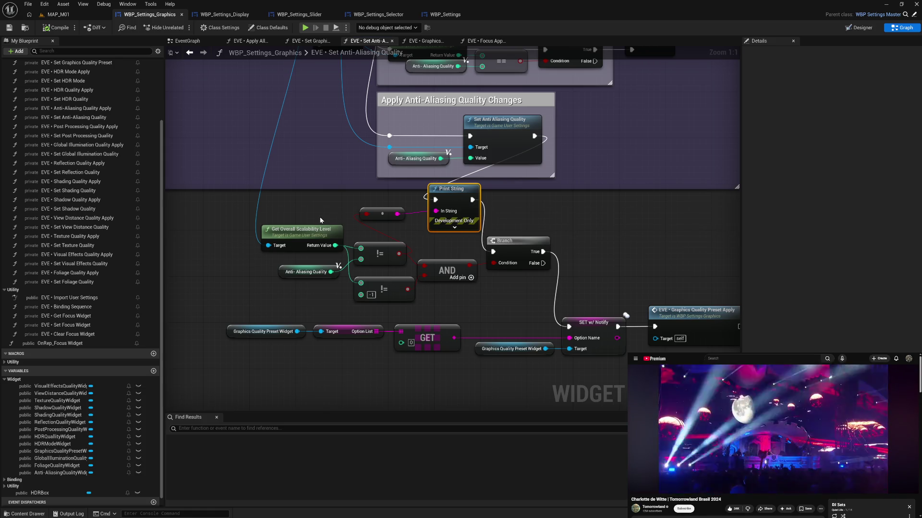
pyautogui.keyDown('ctrl'); pyautogui.click(314, 233); pyautogui.keyUp('ctrl')
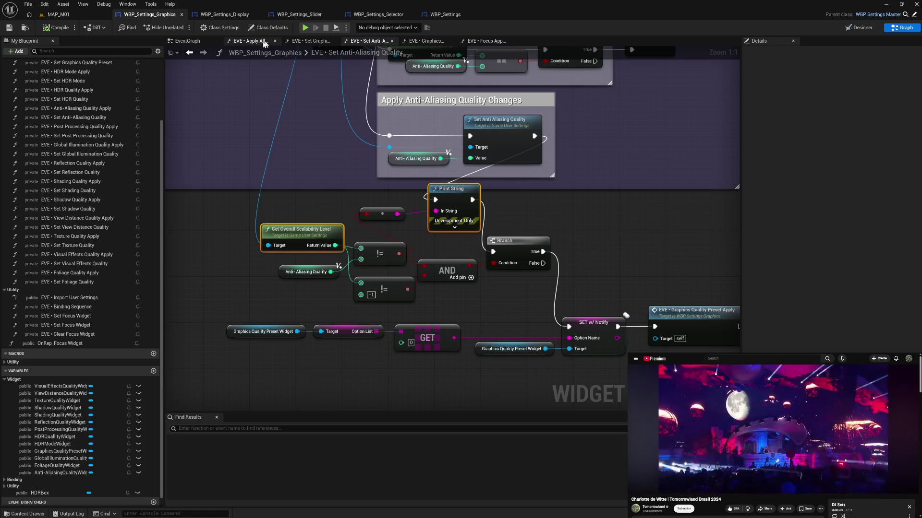
pyautogui.click(187, 41)
pyautogui.scroll(-2, 415, 331)
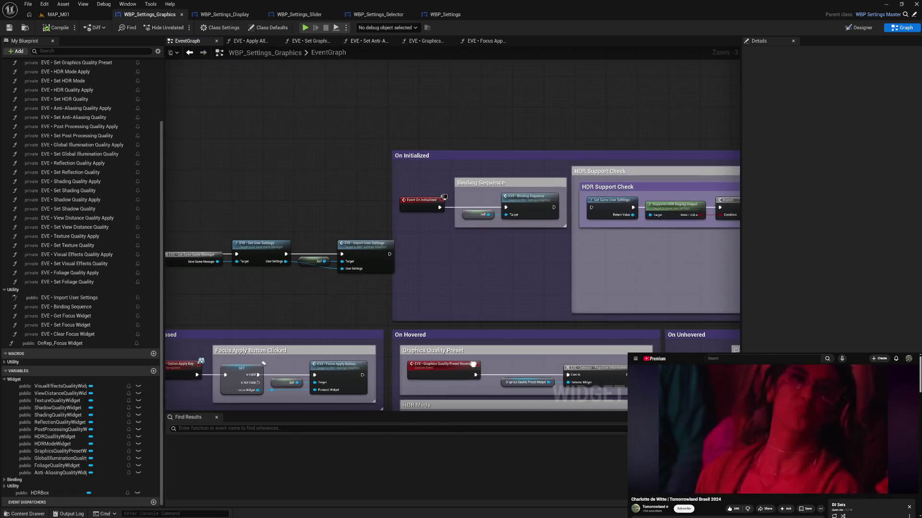
pyautogui.scroll(2, 283, 307)
pyautogui.scroll(3, 104, 166)
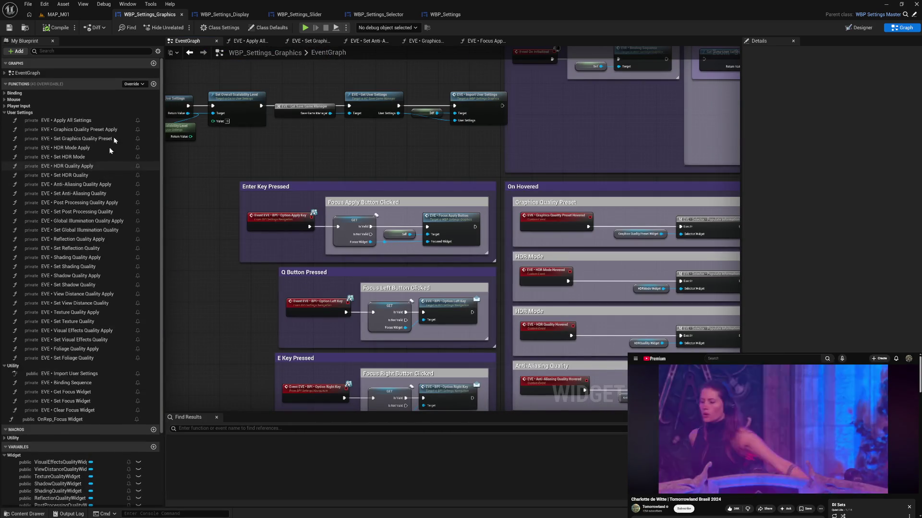
pyautogui.click(142, 84)
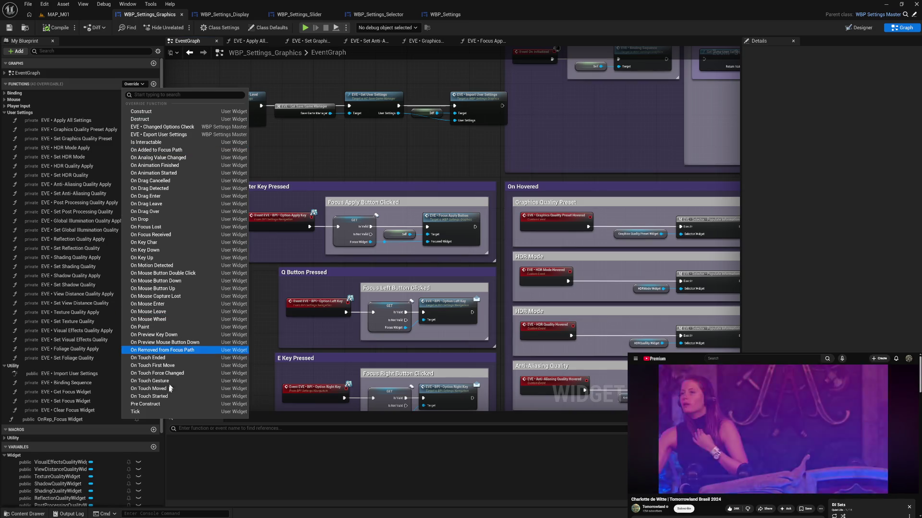
pyautogui.click(144, 411)
pyautogui.moveTo(437, 316)
pyautogui.mouseDown()
pyautogui.moveTo(417, 2)
pyautogui.moveTo(403, 211)
pyautogui.moveTo(395, 256)
pyautogui.moveTo(366, 303)
pyautogui.moveTo(428, 268)
pyautogui.moveTo(358, 285)
pyautogui.mouseUp()
pyautogui.hotkey('ctrl', 'v')
# Add Get Game User Settings, run it from Event Tick, and print the overall scalability level
pyautogui.write('gam set')
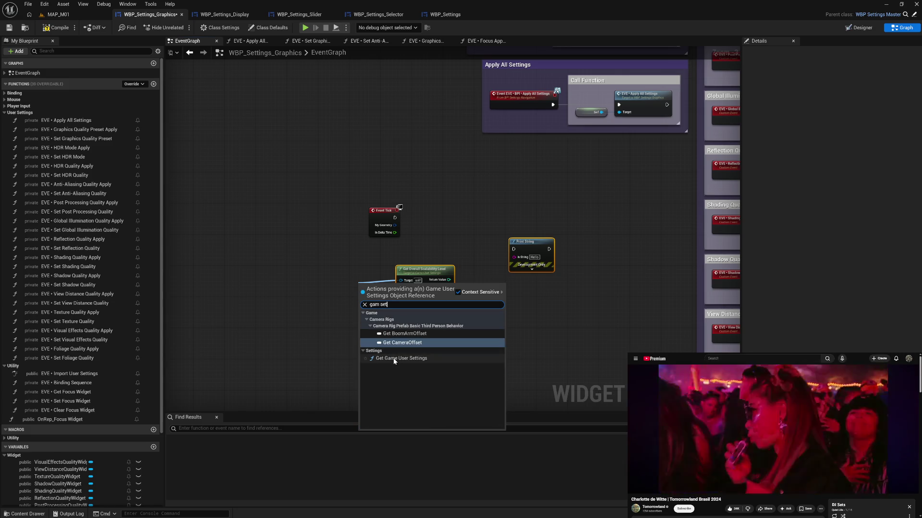
pyautogui.click(393, 358)
pyautogui.moveTo(379, 292)
pyautogui.mouseDown()
pyautogui.moveTo(354, 280)
pyautogui.moveTo(362, 276)
pyautogui.mouseUp()
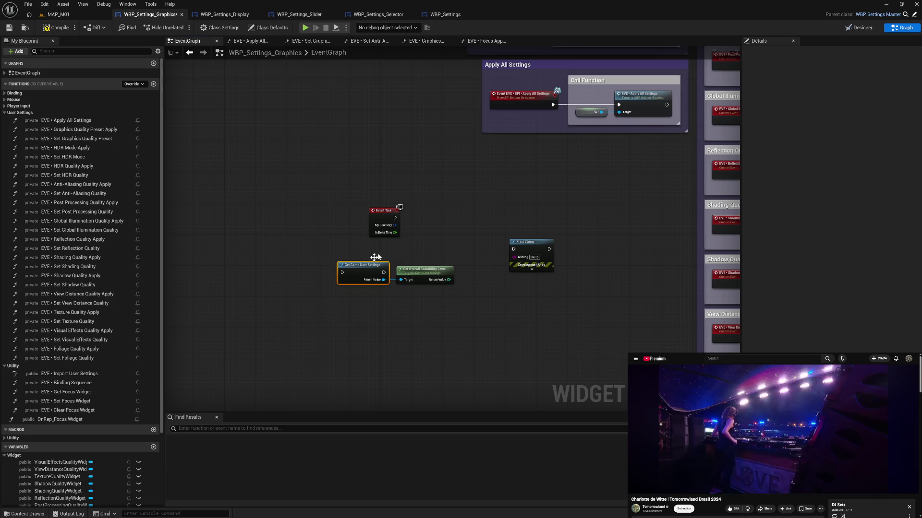
pyautogui.moveTo(395, 217)
pyautogui.mouseDown()
pyautogui.moveTo(343, 274)
pyautogui.moveTo(513, 249)
pyautogui.mouseUp()
pyautogui.moveTo(448, 279)
pyautogui.mouseDown()
pyautogui.moveTo(495, 274)
pyautogui.moveTo(514, 258)
pyautogui.mouseUp()
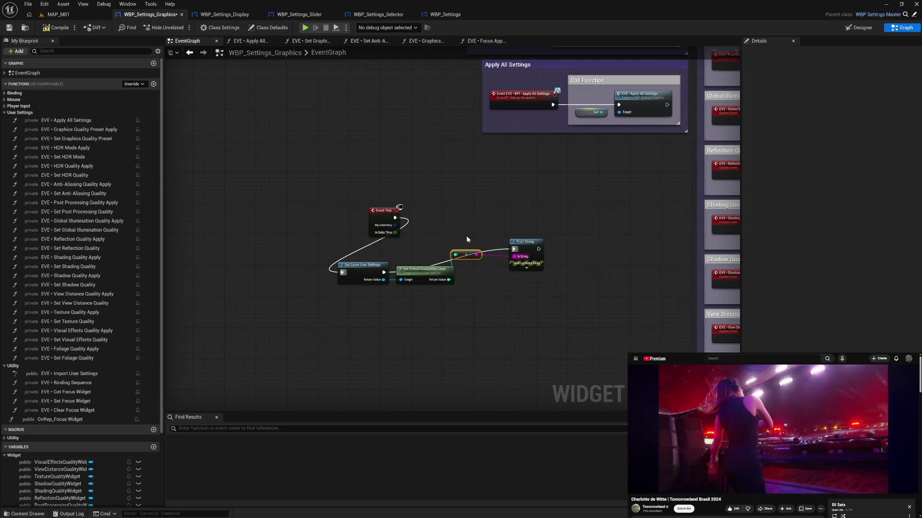
# Compile, set the widget's Tick Frequency class default to Auto, and save
pyautogui.click(58, 28)
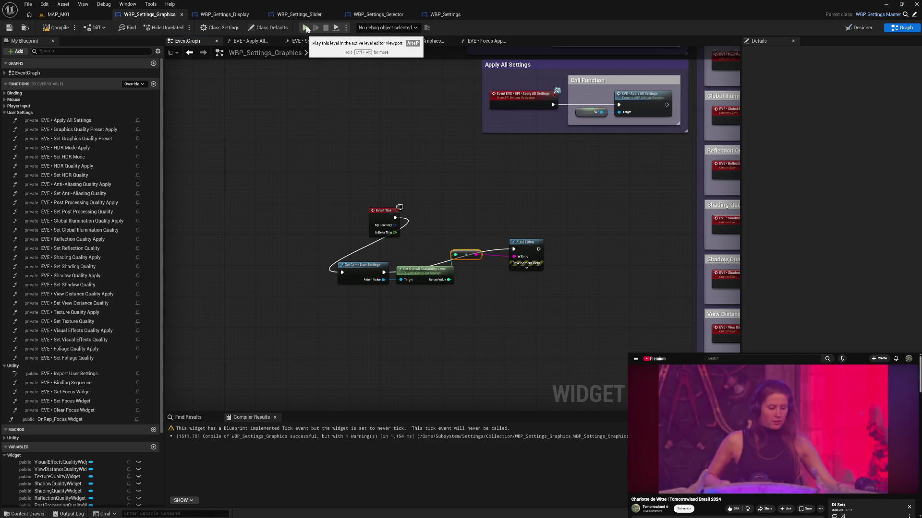
pyautogui.click(281, 28)
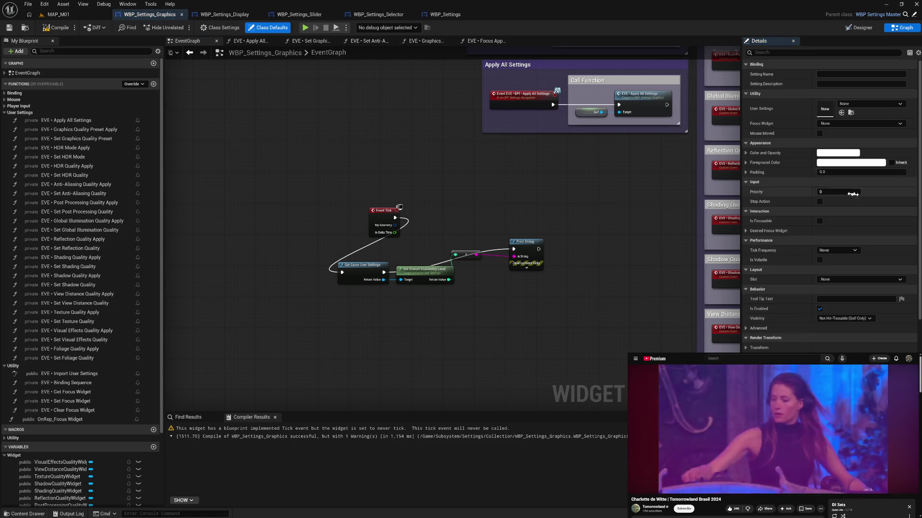
pyautogui.click(838, 250)
pyautogui.click(826, 267)
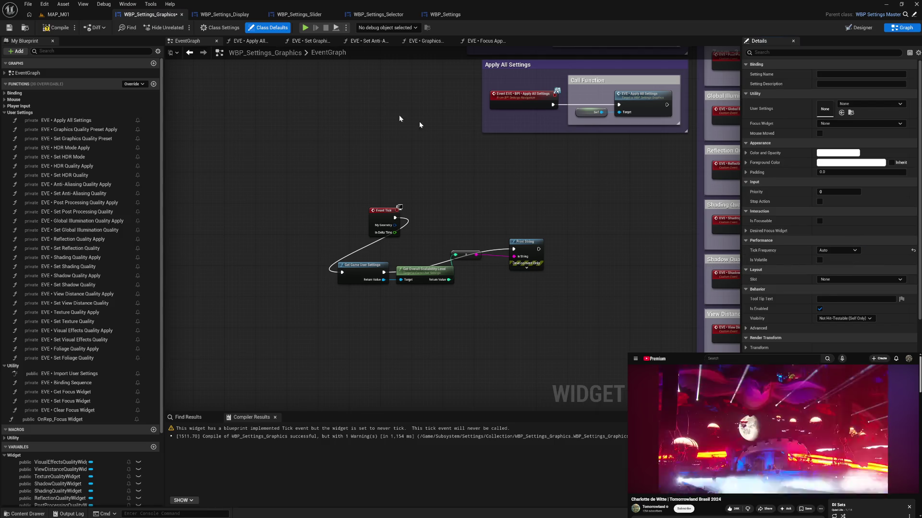
pyautogui.hotkey('ctrl', 's')
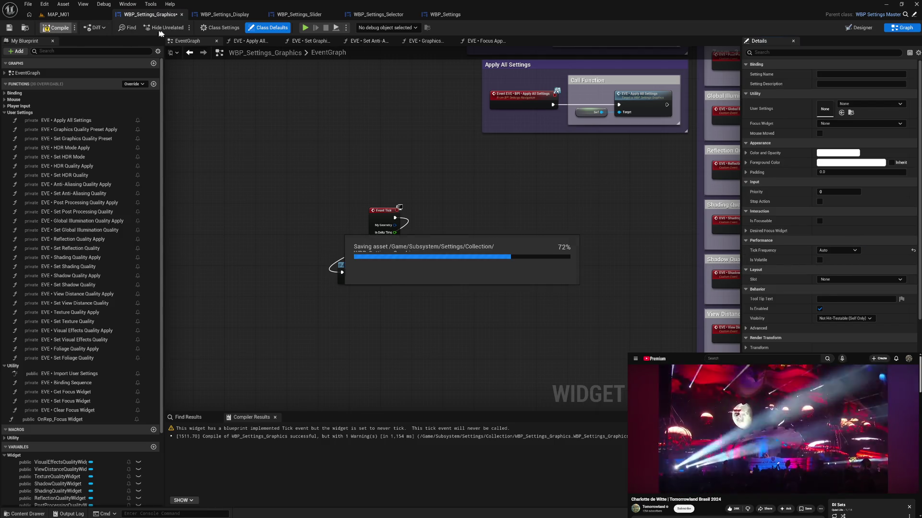
# Launch the game preview and go to its Graphics settings screen
pyautogui.click(305, 27)
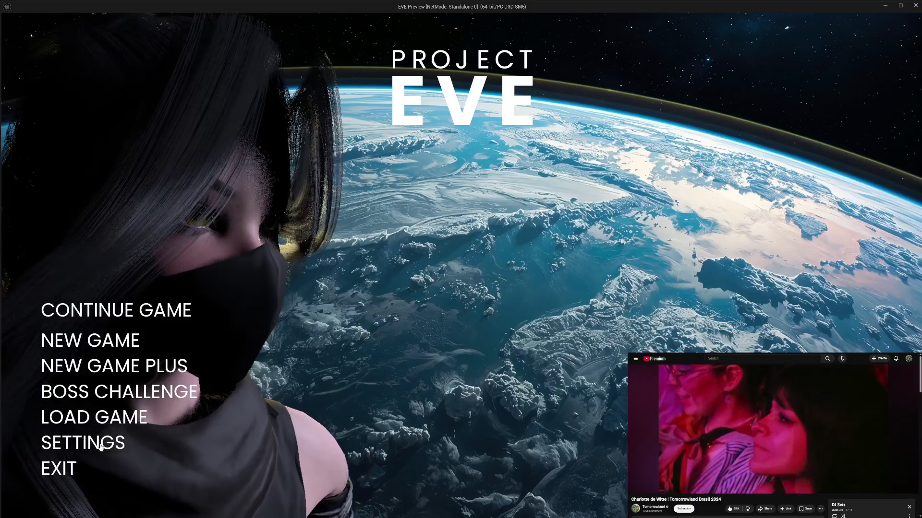
pyautogui.click(112, 442)
pyautogui.click(80, 154)
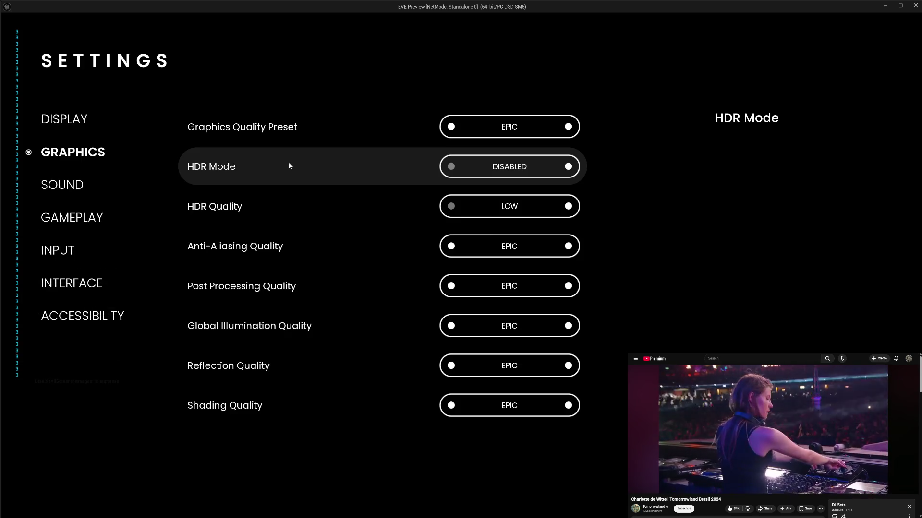
# Switch Anti-Aliasing Quality to HIGH, then back to EPIC, apply, and close the preview
pyautogui.click(444, 248)
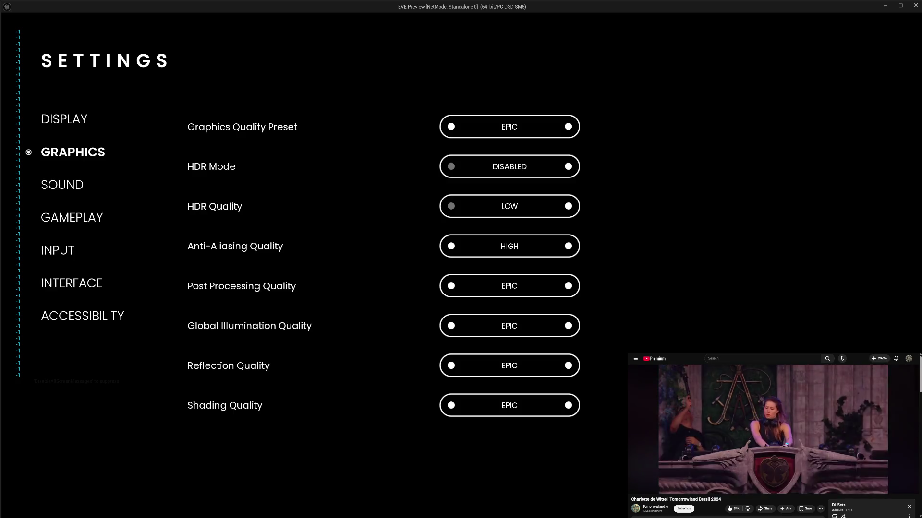
pyautogui.click(568, 247)
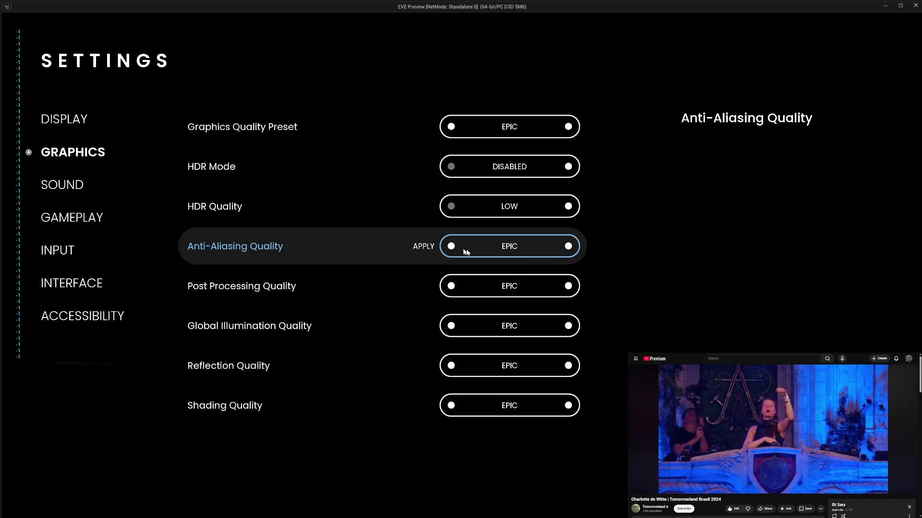
pyautogui.click(424, 247)
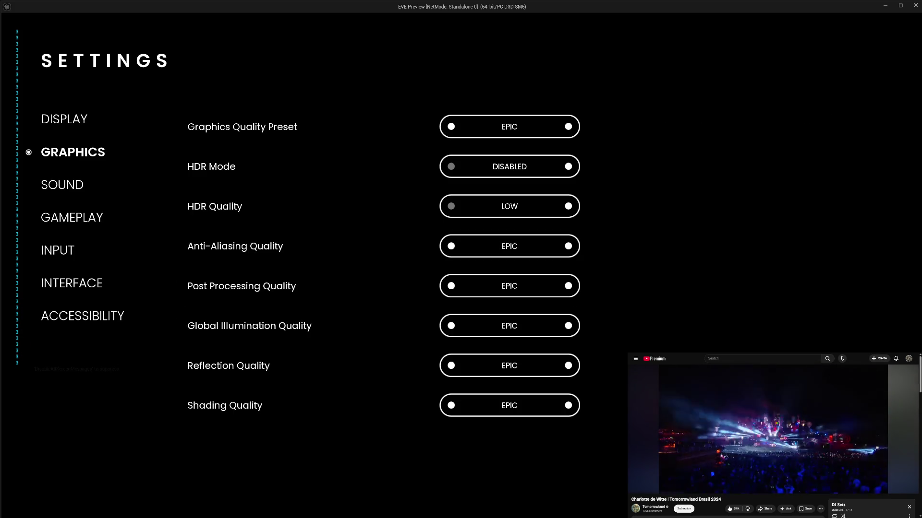
pyautogui.press('Escape')
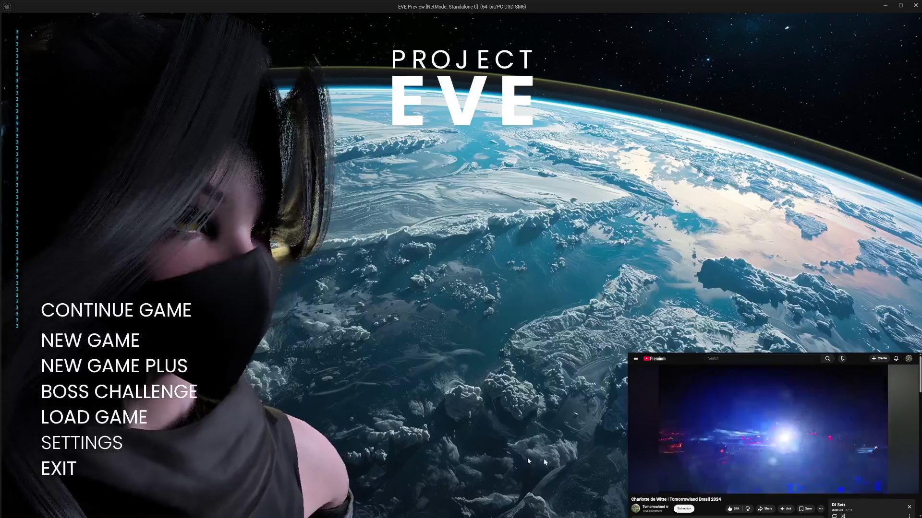
pyautogui.click(72, 468)
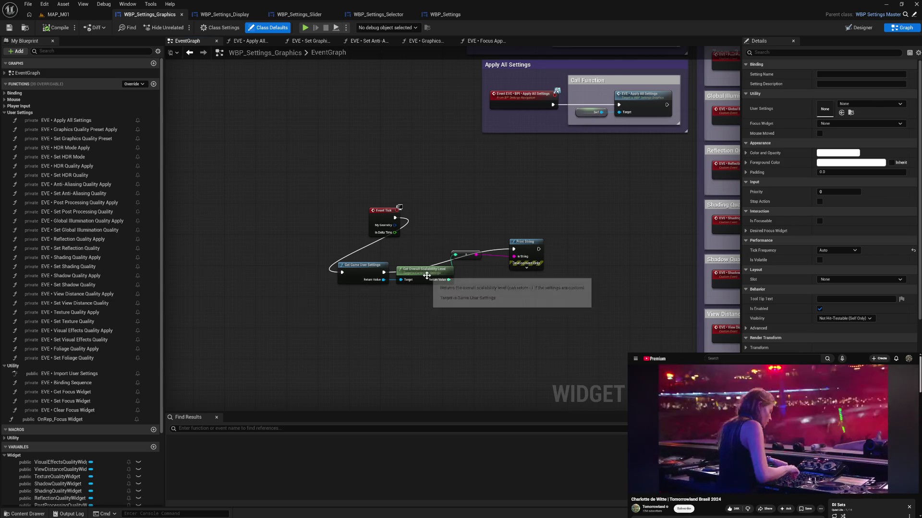
# Delete the Event Tick debug nodes and recompile the widget blueprint
pyautogui.moveTo(370, 254); pyautogui.dragTo(545, 294)
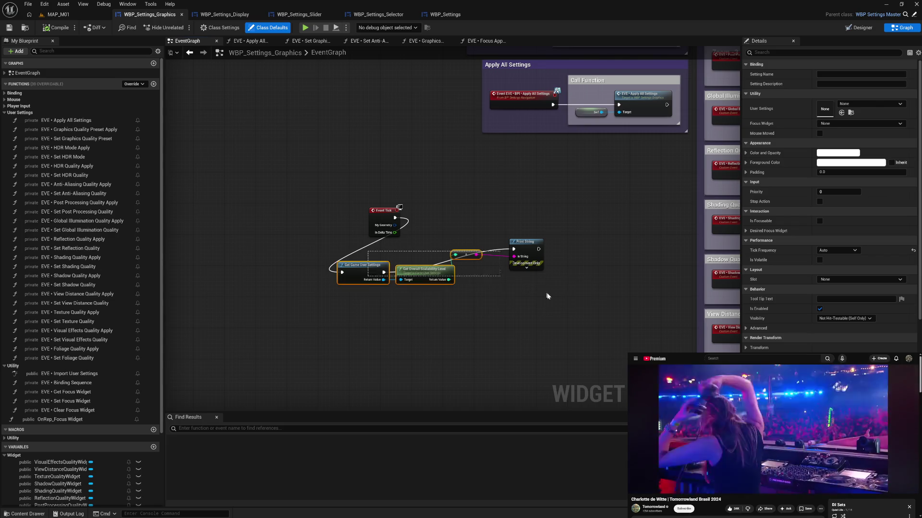
pyautogui.moveTo(524, 257); pyautogui.dragTo(533, 261)
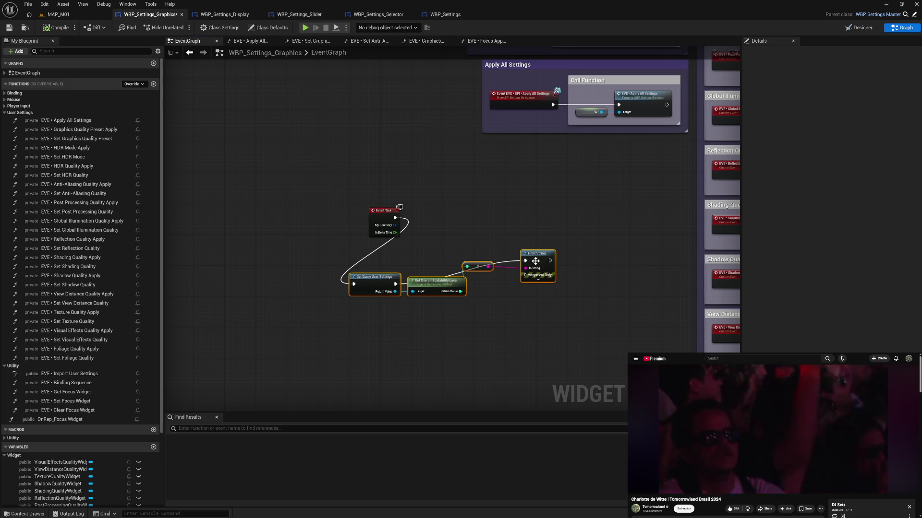
pyautogui.moveTo(334, 195); pyautogui.dragTo(560, 315)
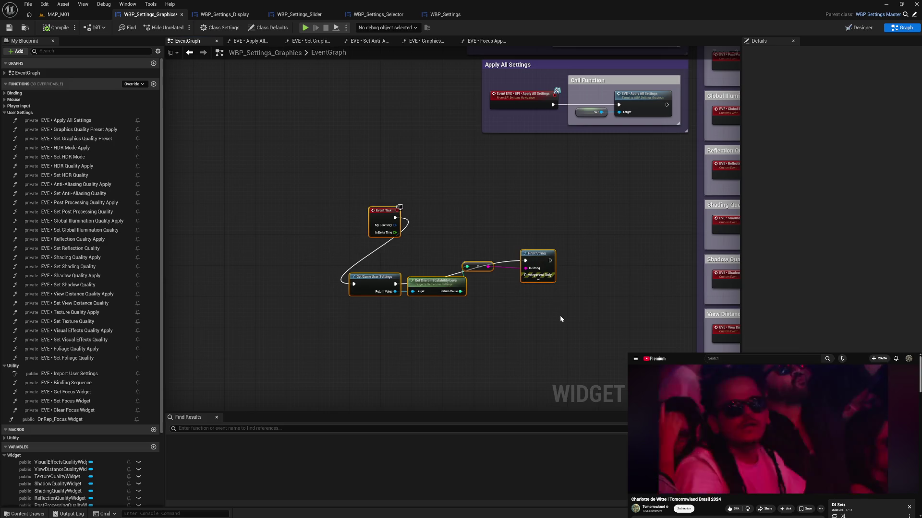
pyautogui.press('Delete')
pyautogui.click(63, 28)
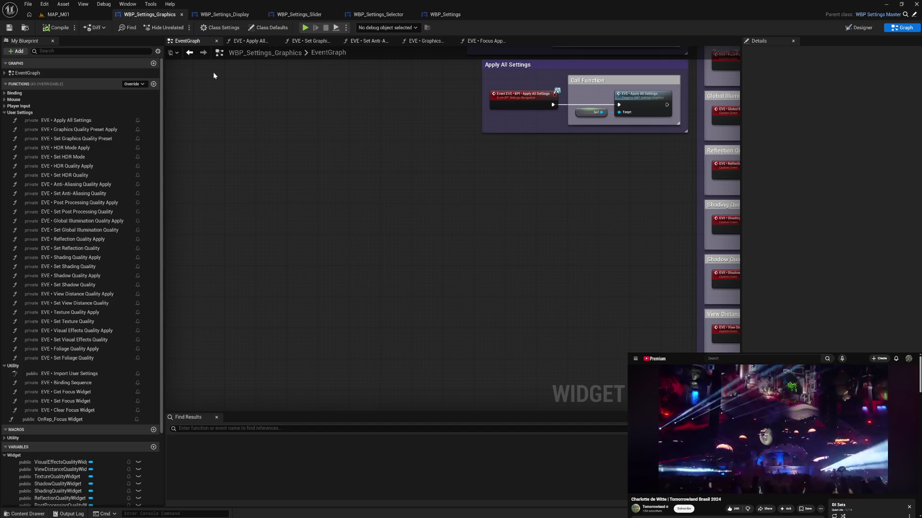
# Move through the Apply All Settings and Set Graphics Quality Preset graphs to Set Anti-Aliasing Quality
pyautogui.click(247, 41)
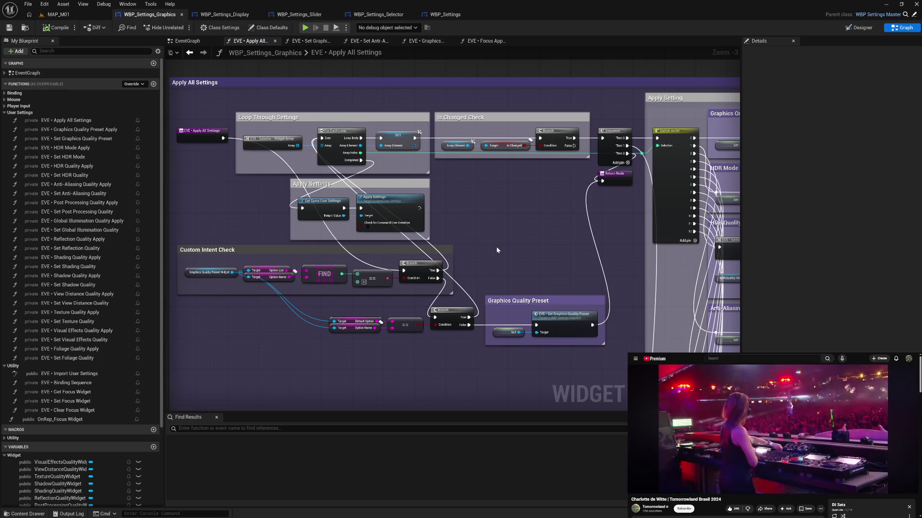
pyautogui.moveTo(496, 246); pyautogui.dragTo(510, 233)
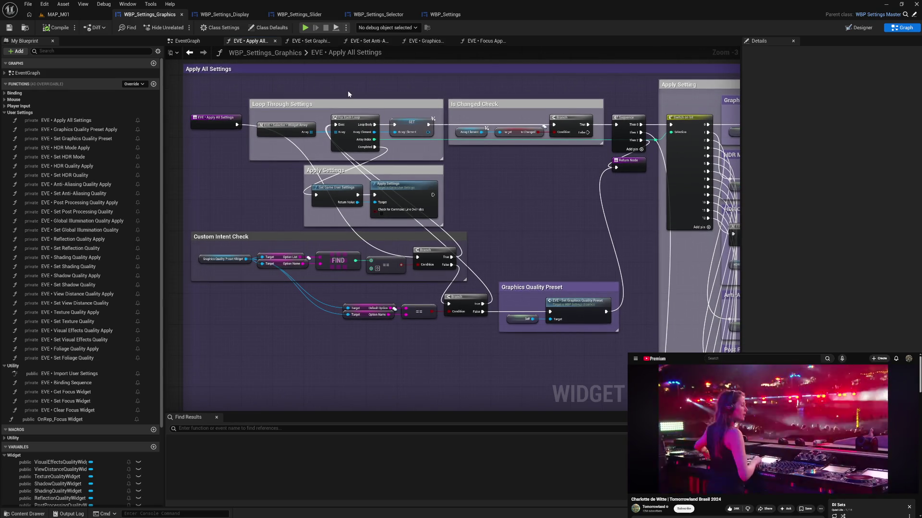
pyautogui.click(304, 42)
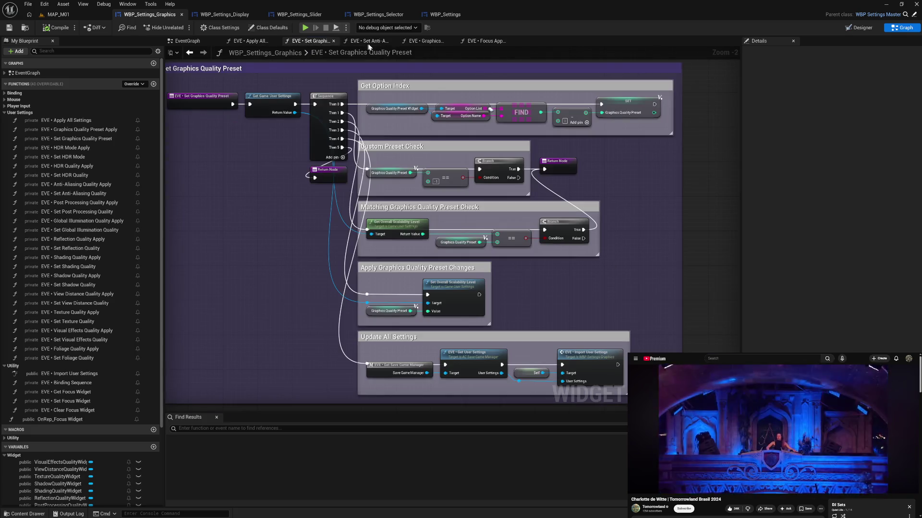
pyautogui.click(363, 41)
pyautogui.moveTo(564, 219)
pyautogui.mouseDown()
pyautogui.moveTo(521, 200)
pyautogui.moveTo(528, 259)
pyautogui.moveTo(556, 274)
pyautogui.moveTo(545, 222)
pyautogui.moveTo(553, 190)
pyautogui.mouseUp()
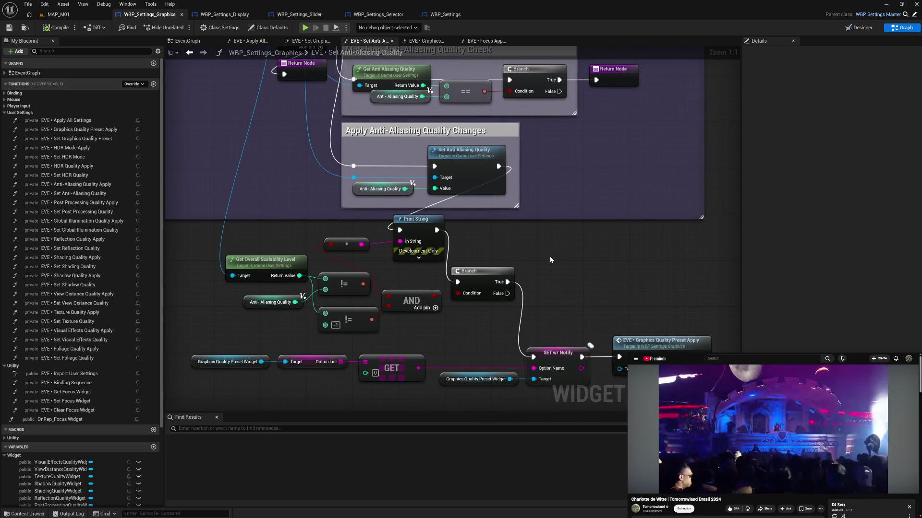
# Review the preset-switching nodes and Get Overall Scalability Level node in Set Anti-Aliasing Quality
pyautogui.moveTo(550, 260)
pyautogui.mouseDown()
pyautogui.moveTo(561, 380)
pyautogui.moveTo(572, 243)
pyautogui.mouseUp()
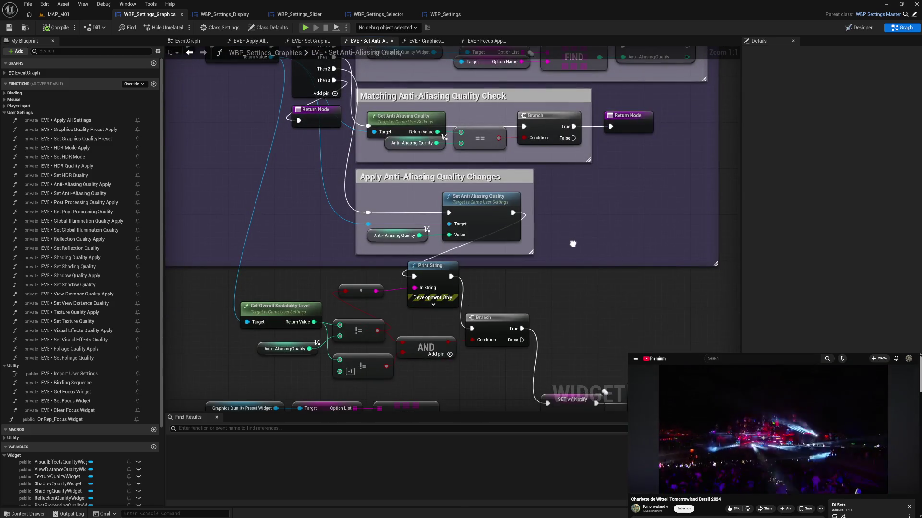
pyautogui.moveTo(572, 244); pyautogui.dragTo(556, 198)
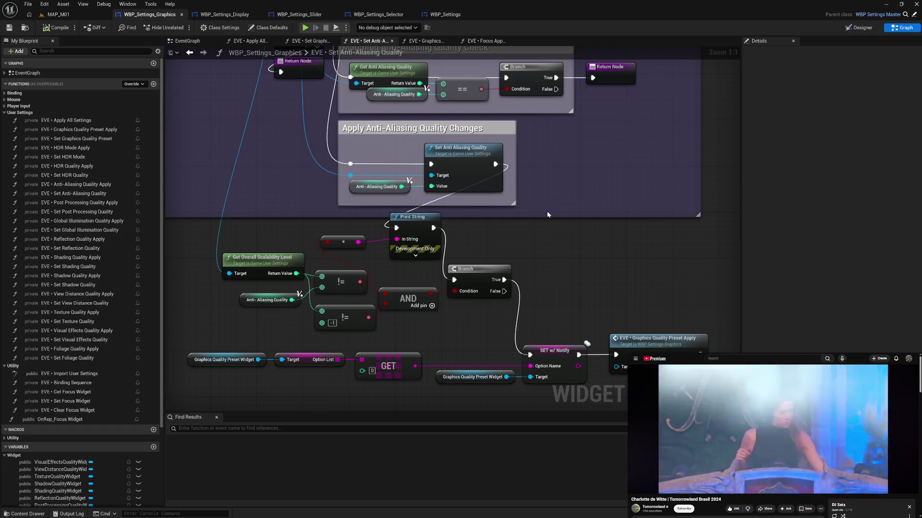
pyautogui.moveTo(528, 243); pyautogui.dragTo(608, 238)
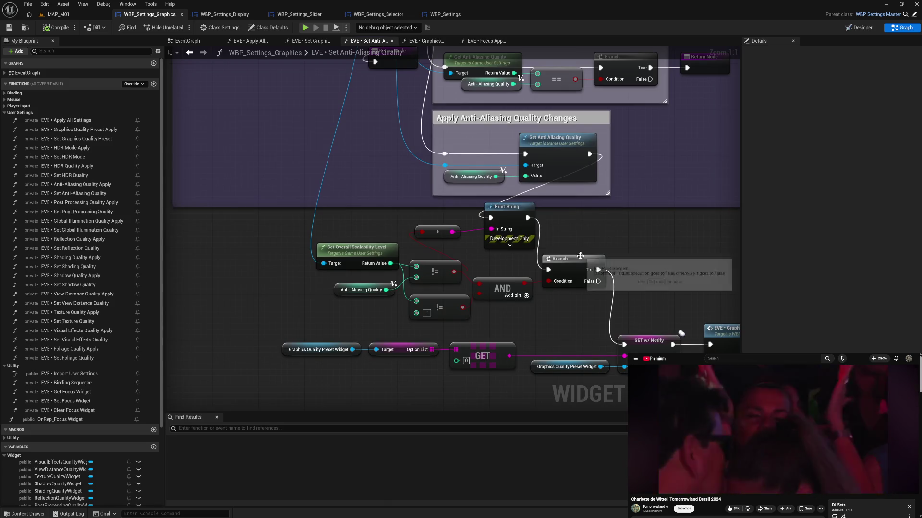
pyautogui.moveTo(341, 336); pyautogui.dragTo(397, 358)
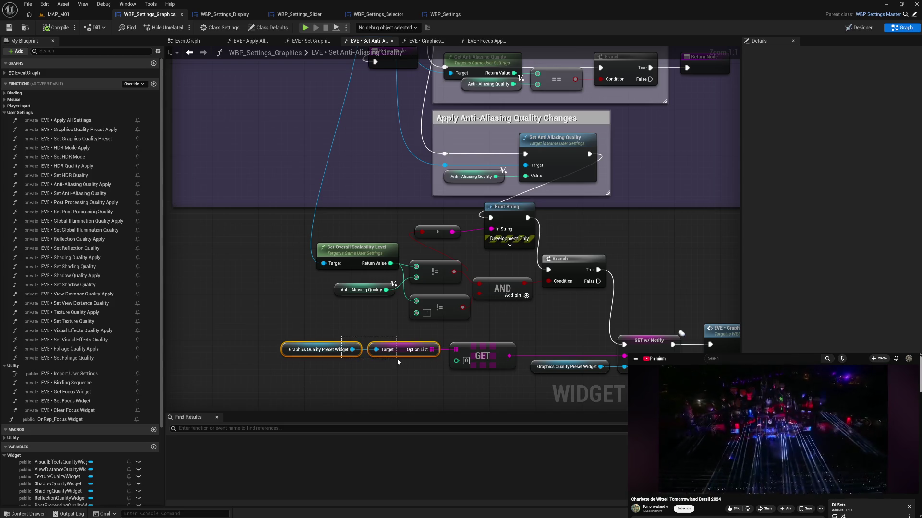
pyautogui.moveTo(397, 358); pyautogui.dragTo(396, 359)
pyautogui.click(376, 324)
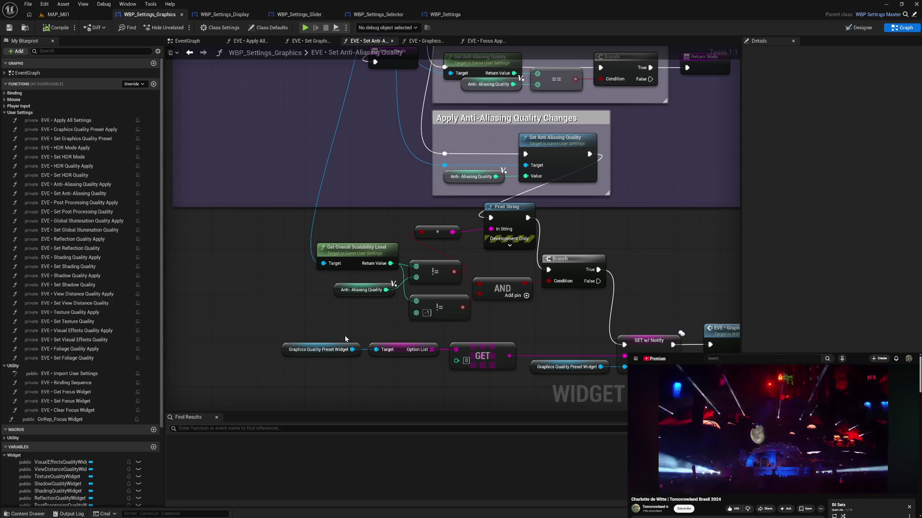
pyautogui.moveTo(531, 315); pyautogui.dragTo(472, 314)
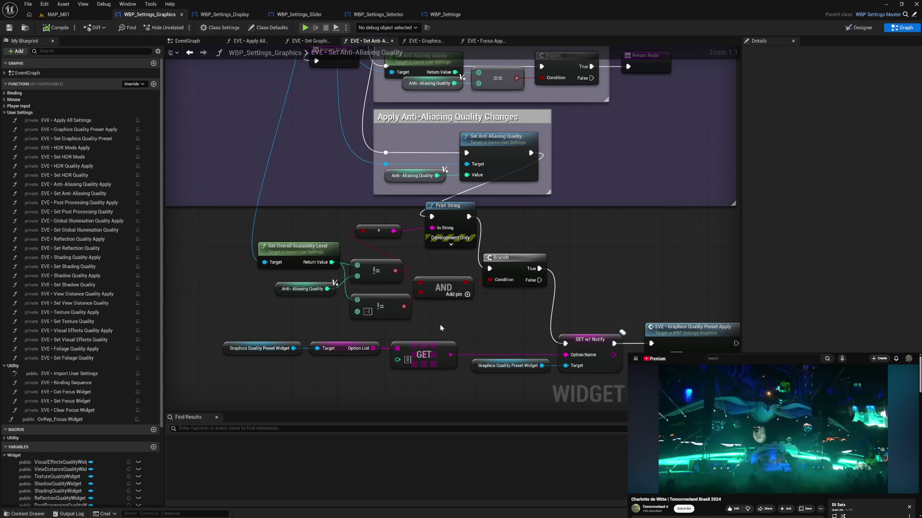
pyautogui.click(303, 253)
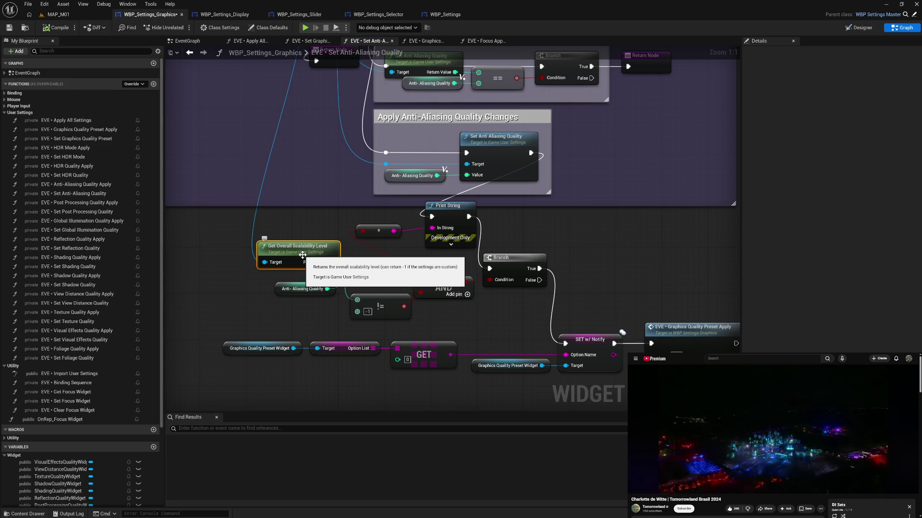
pyautogui.click(327, 312)
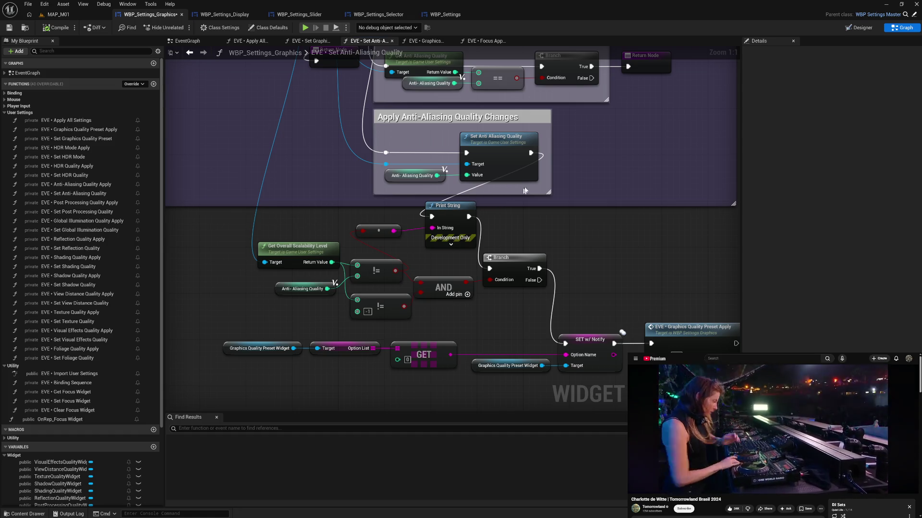
# Compile and save after reviewing the anti-aliasing apply nodes, then go to Focus Apply Button
pyautogui.click(59, 28)
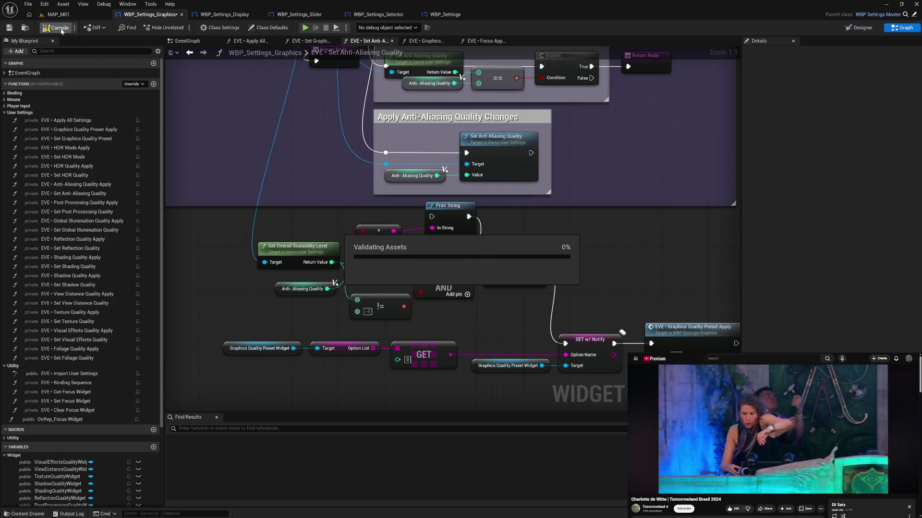
pyautogui.scroll(-3, 313, 170)
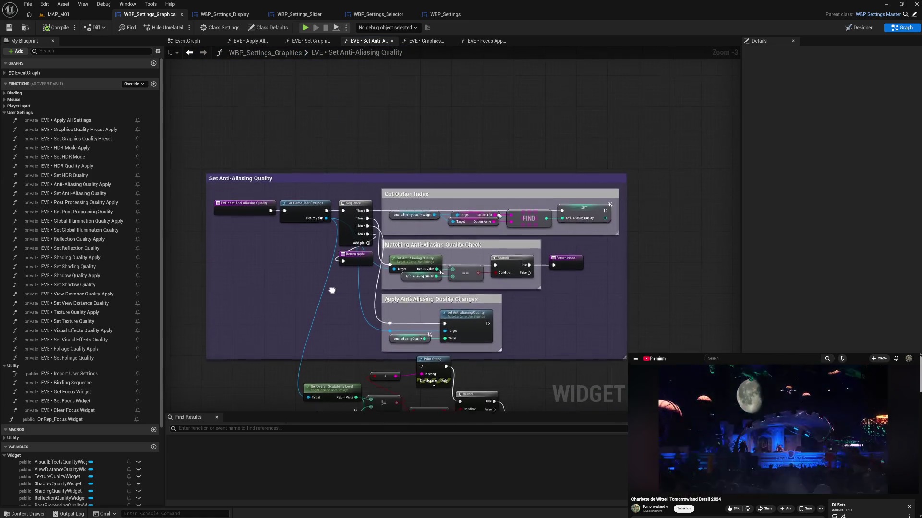
pyautogui.moveTo(326, 242); pyautogui.dragTo(323, 221)
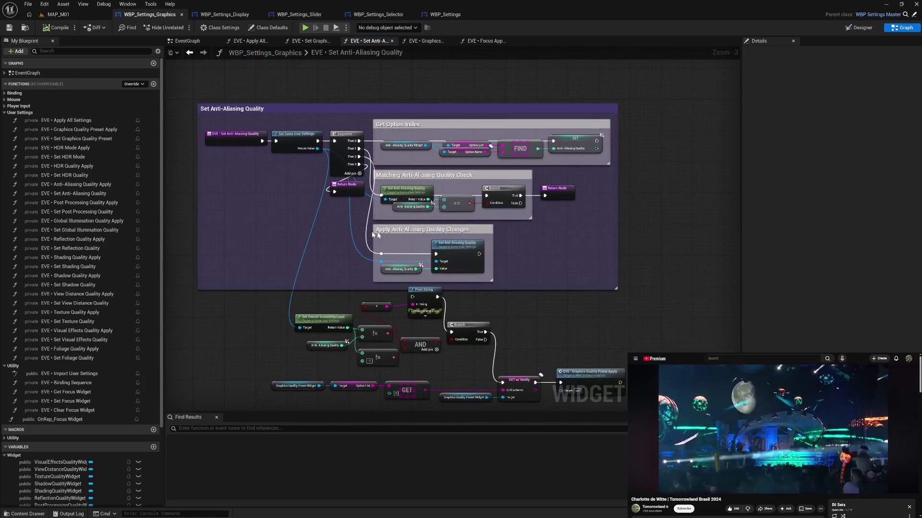
pyautogui.moveTo(387, 248)
pyautogui.mouseDown()
pyautogui.moveTo(425, 275)
pyautogui.moveTo(482, 275)
pyautogui.mouseUp()
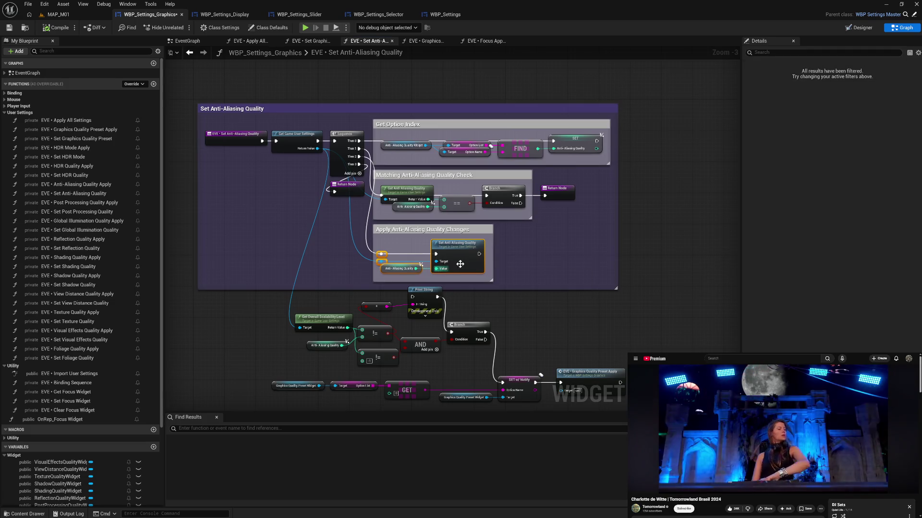
pyautogui.click(182, 112)
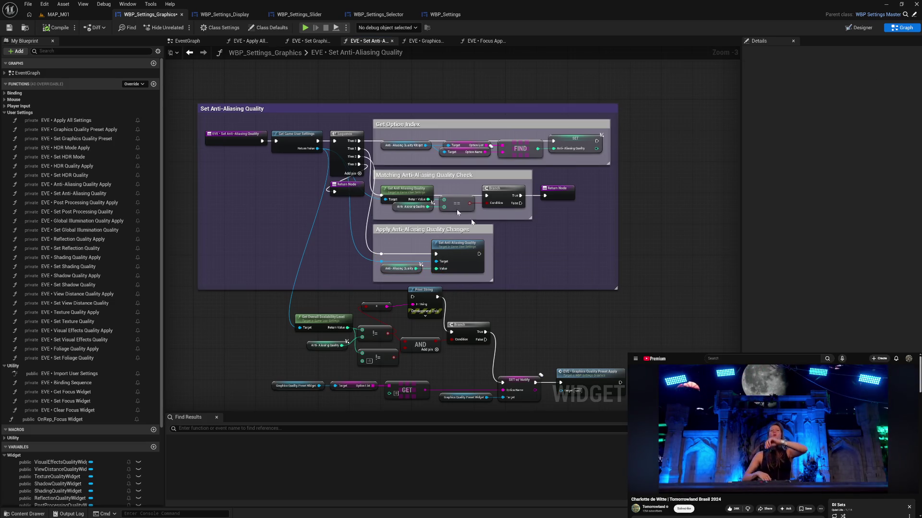
pyautogui.click(48, 29)
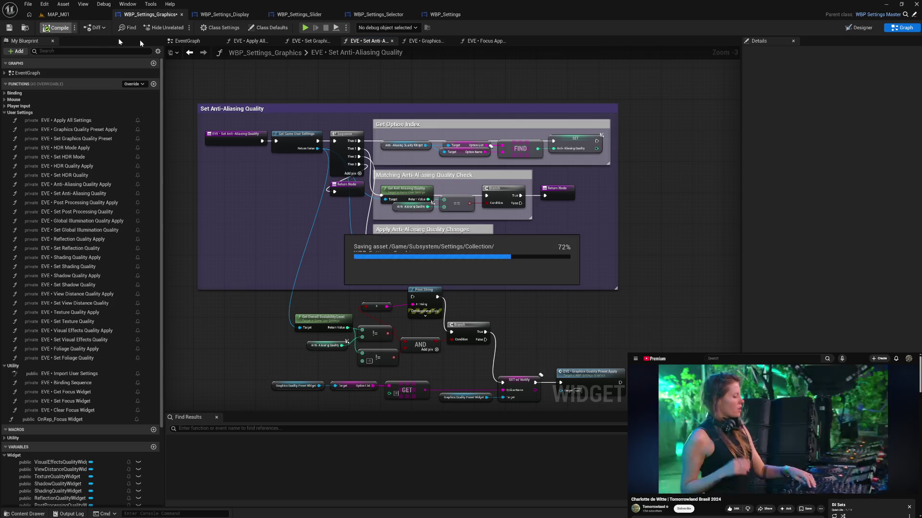
pyautogui.click(486, 41)
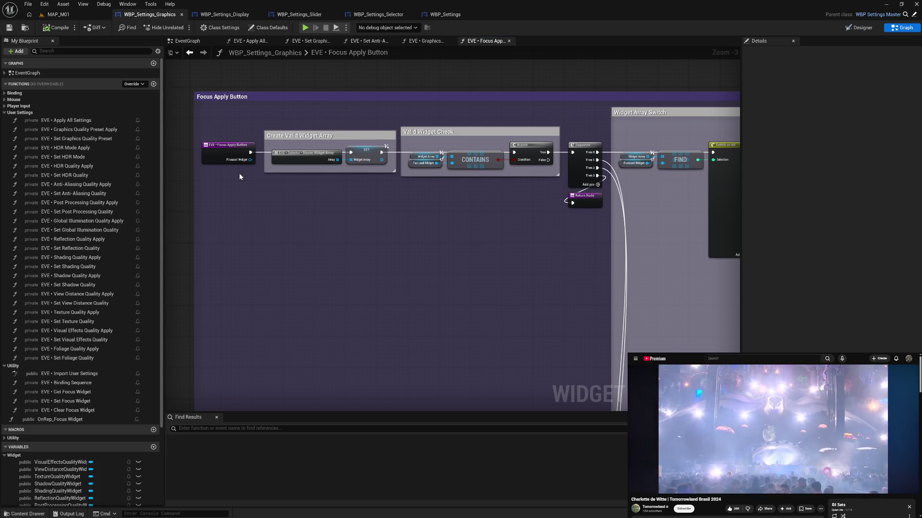
# Inspect the Focus Apply Button's widget array switch, then return to the Apply All Settings graph
pyautogui.moveTo(519, 313)
pyautogui.mouseDown()
pyautogui.moveTo(253, 222)
pyautogui.moveTo(353, 313)
pyautogui.mouseUp()
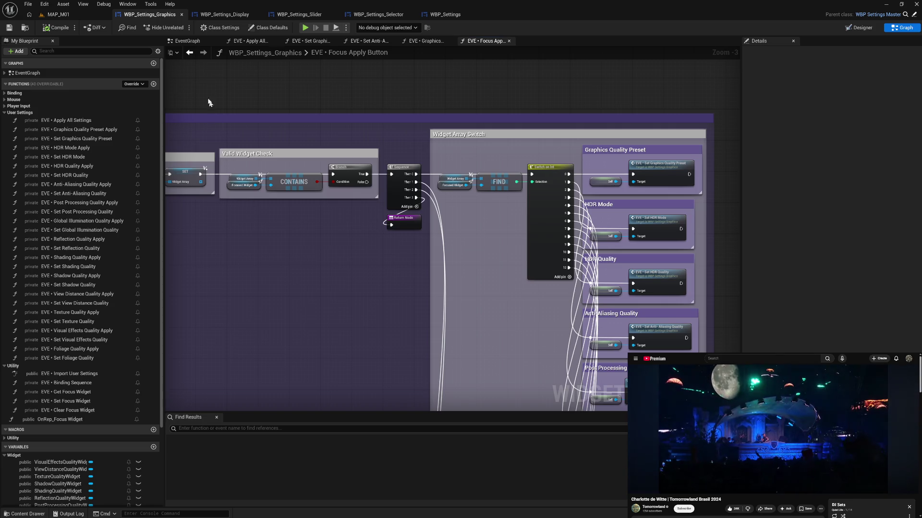
pyautogui.click(194, 43)
pyautogui.click(251, 42)
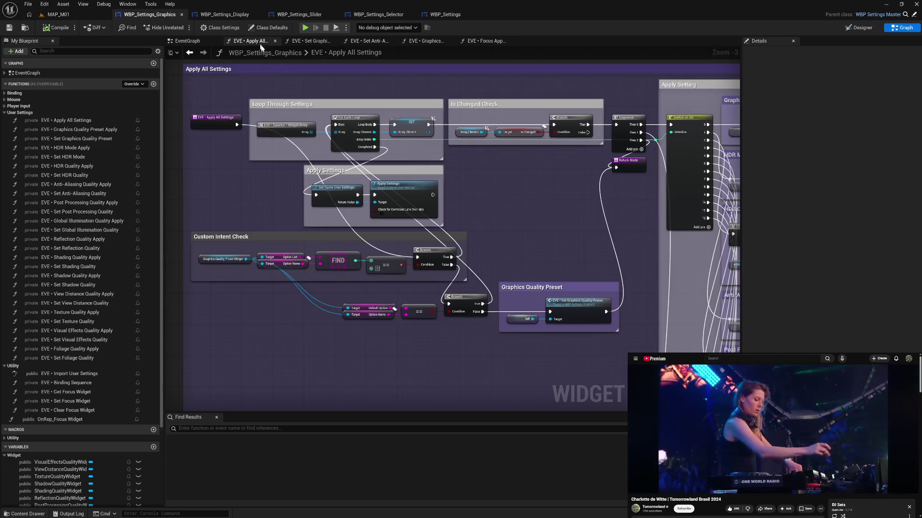
# Add a Bind Event to On Game User Settings UINeeds Update node off Get Game User Settings
pyautogui.moveTo(358, 202); pyautogui.dragTo(385, 344)
pyautogui.write('bin')
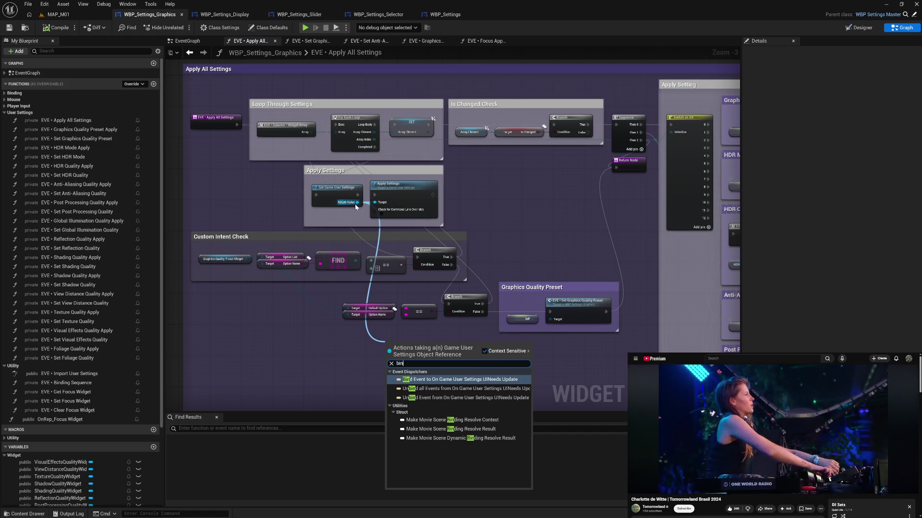
pyautogui.press('Escape')
pyautogui.moveTo(356, 206); pyautogui.dragTo(425, 342)
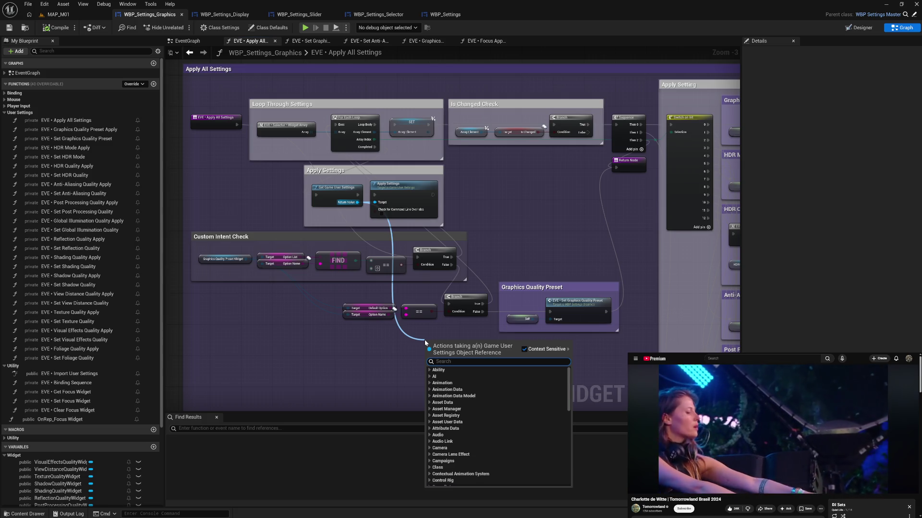
pyautogui.write('call')
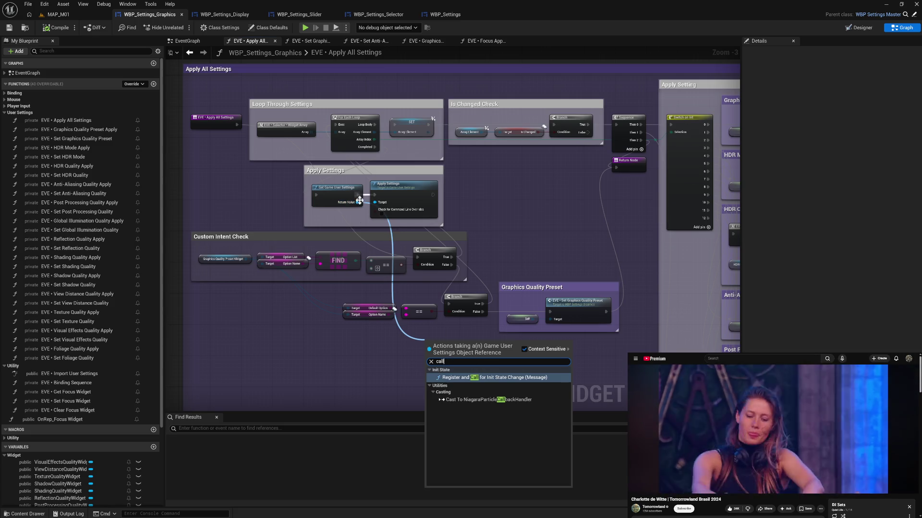
pyautogui.moveTo(358, 202); pyautogui.dragTo(446, 359)
pyautogui.write('eve')
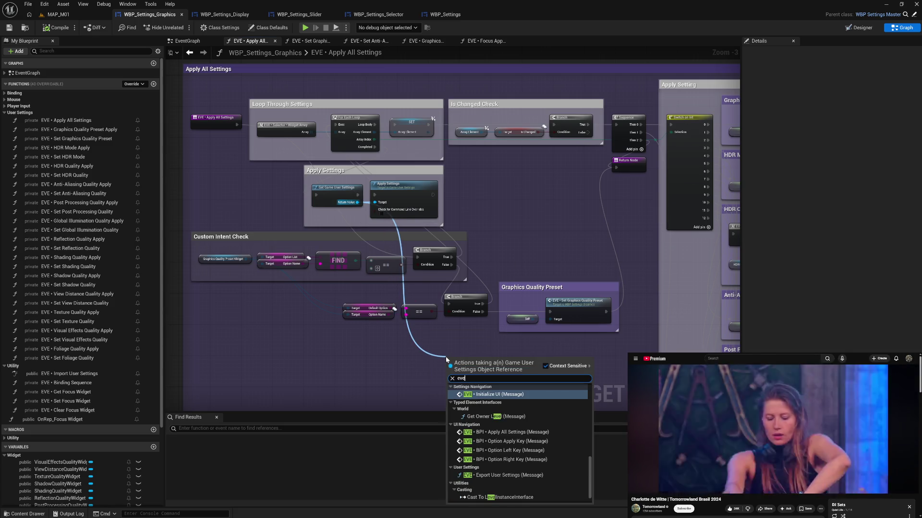
pyautogui.write('n')
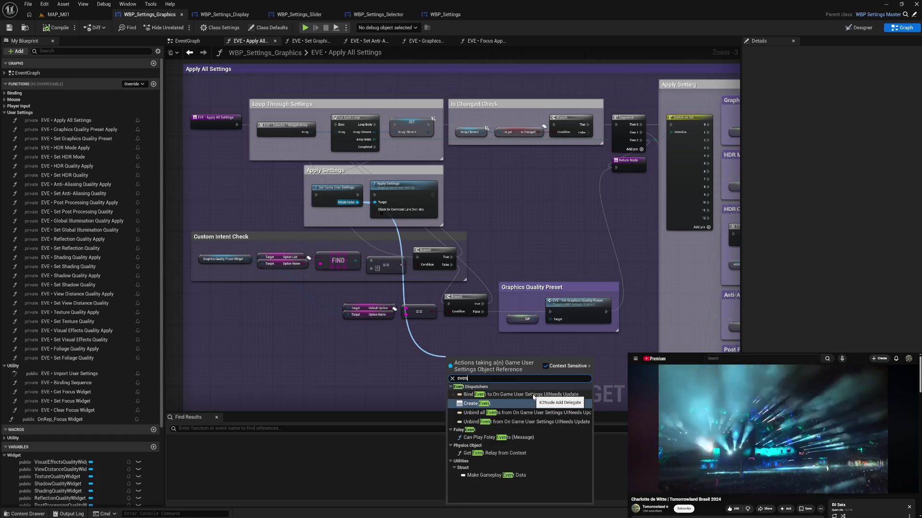
pyautogui.click(521, 395)
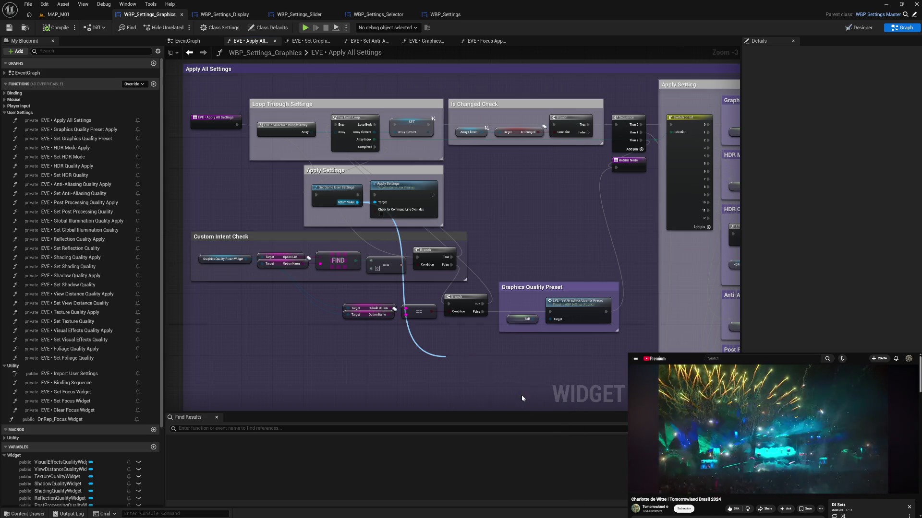
# Place the Bind Event node below the Custom Intent Check, select Get Game User Settings, and switch to the EventGraph
pyautogui.moveTo(449, 381)
pyautogui.mouseDown()
pyautogui.moveTo(436, 392)
pyautogui.moveTo(402, 373)
pyautogui.mouseUp()
pyautogui.moveTo(487, 373); pyautogui.dragTo(424, 366)
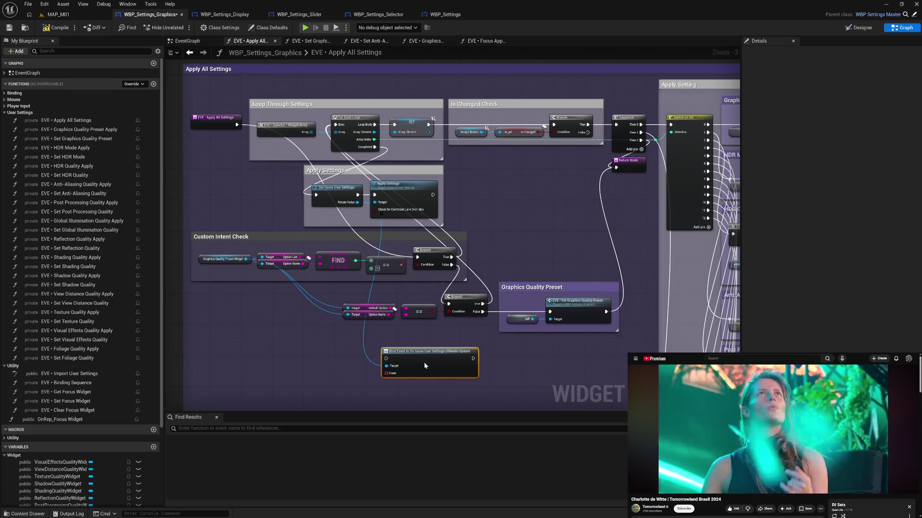
pyautogui.click(329, 198)
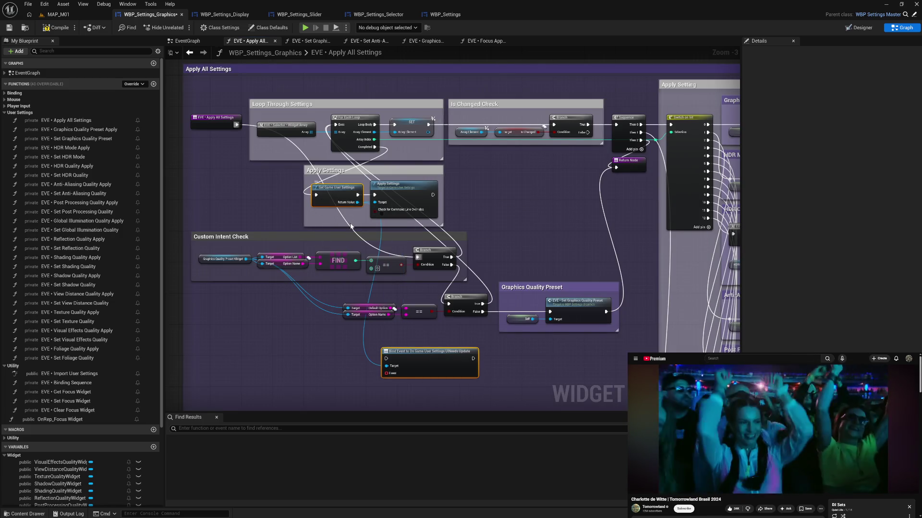
pyautogui.click(187, 40)
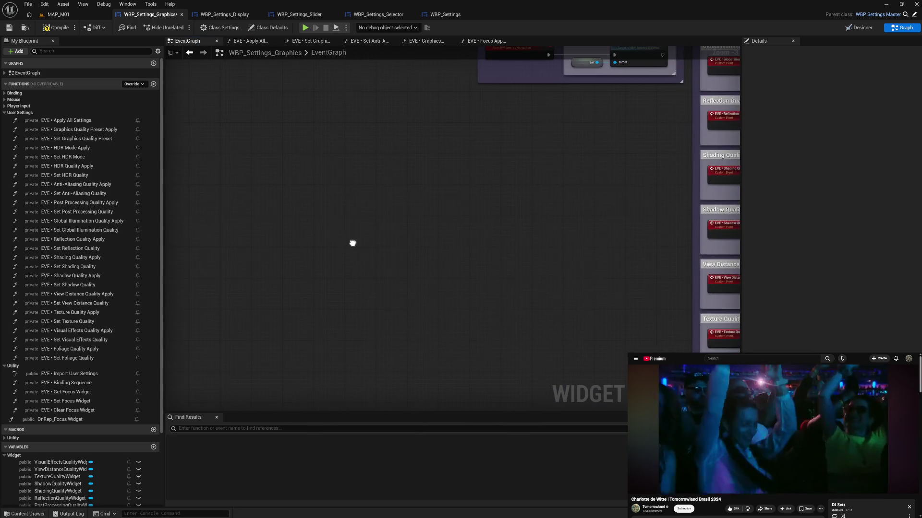
# Wire a Custom Event named CustomEvent to the Bind Event's Event pin, discarding a Create Event attempt
pyautogui.moveTo(379, 330); pyautogui.dragTo(375, 347)
pyautogui.write('create event')
pyautogui.click(408, 384)
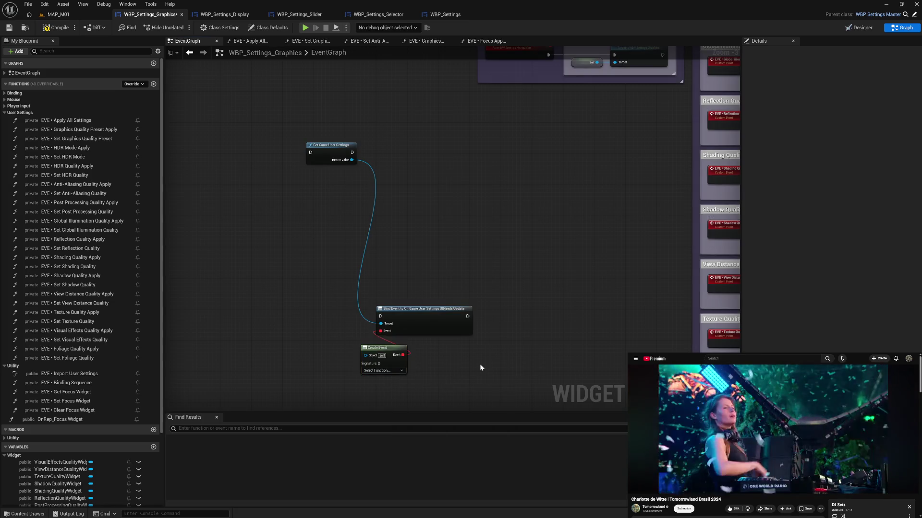
pyautogui.click(393, 361)
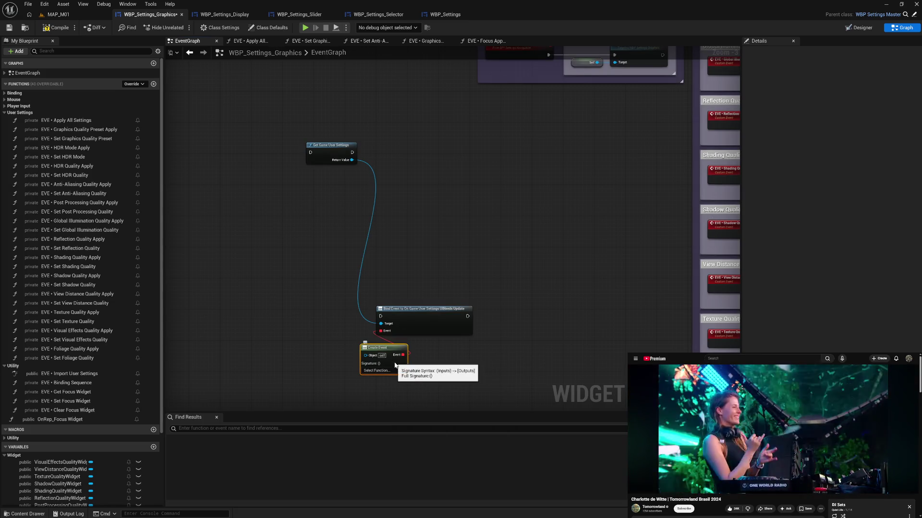
pyautogui.press('Delete')
pyautogui.moveTo(380, 331); pyautogui.dragTo(399, 378)
pyautogui.write('c')
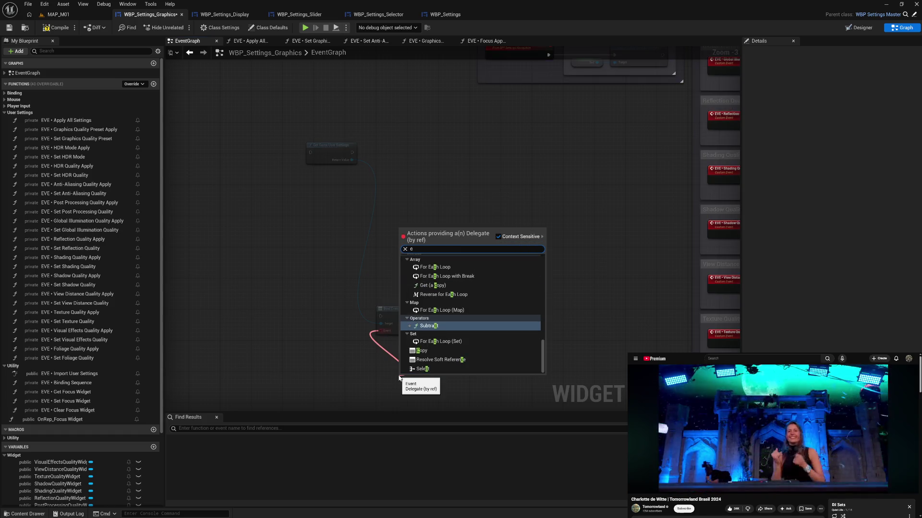
pyautogui.write('ustom event')
pyautogui.click(442, 265)
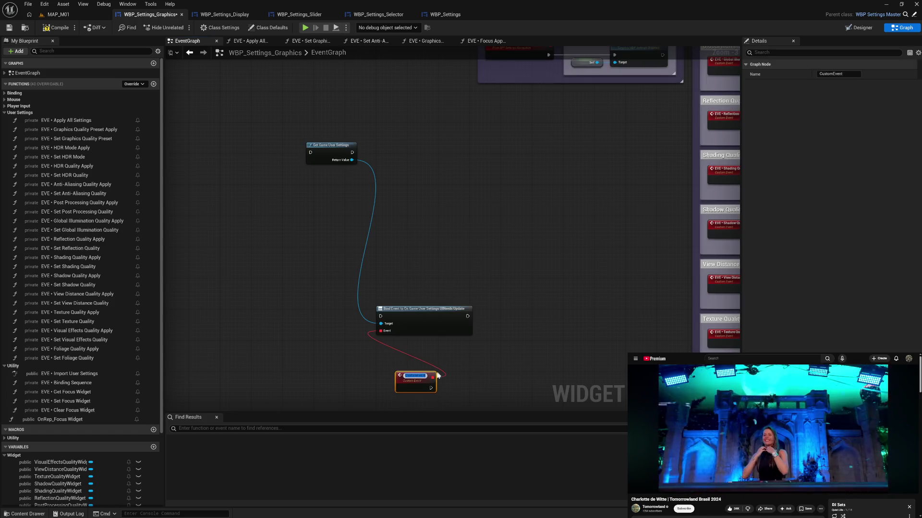
pyautogui.click(454, 385)
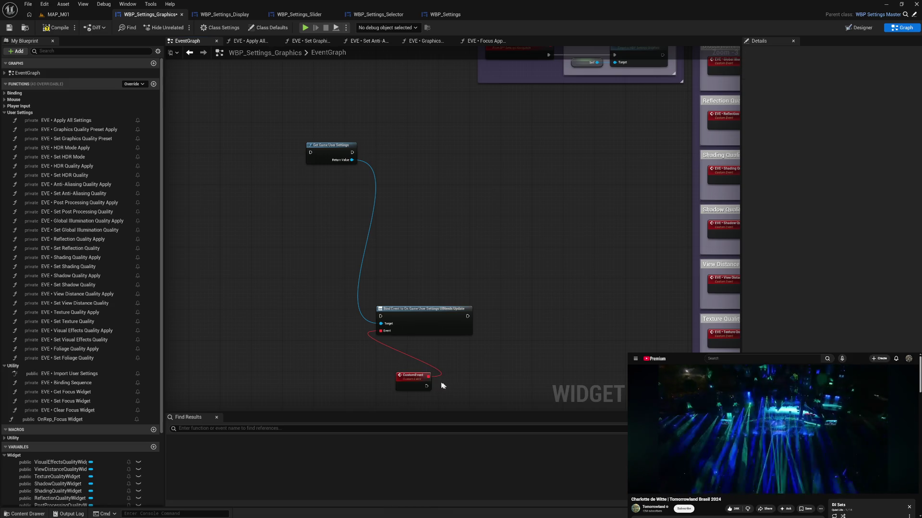
pyautogui.moveTo(423, 380); pyautogui.dragTo(406, 353)
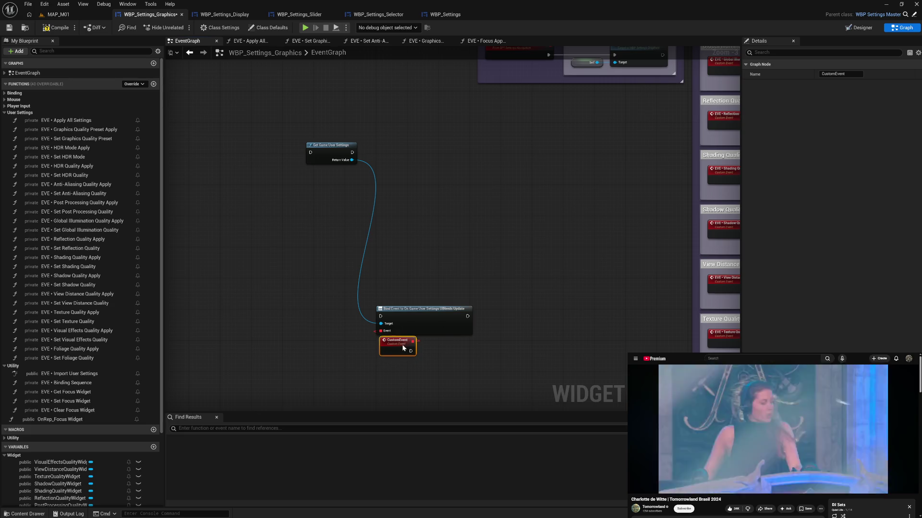
pyautogui.click(348, 338)
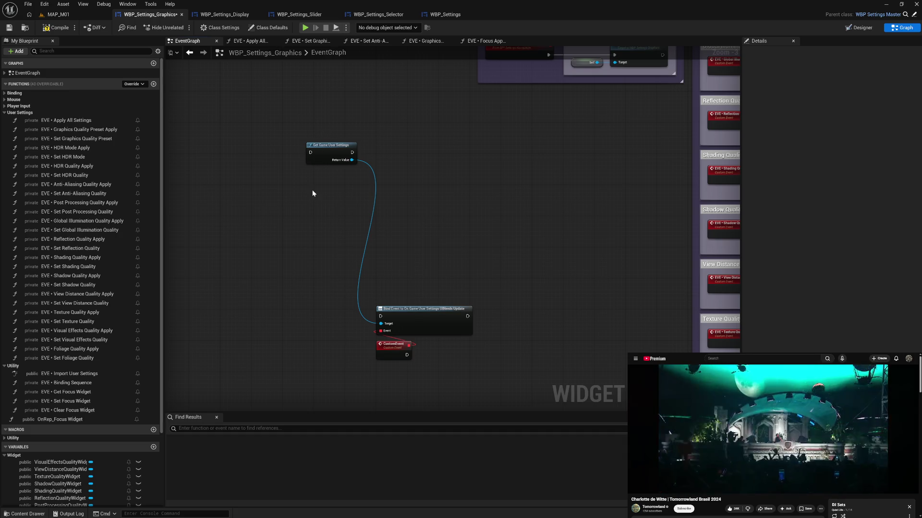
# Compile and save, then move Get Game User Settings beside the Bind Event node
pyautogui.click(49, 30)
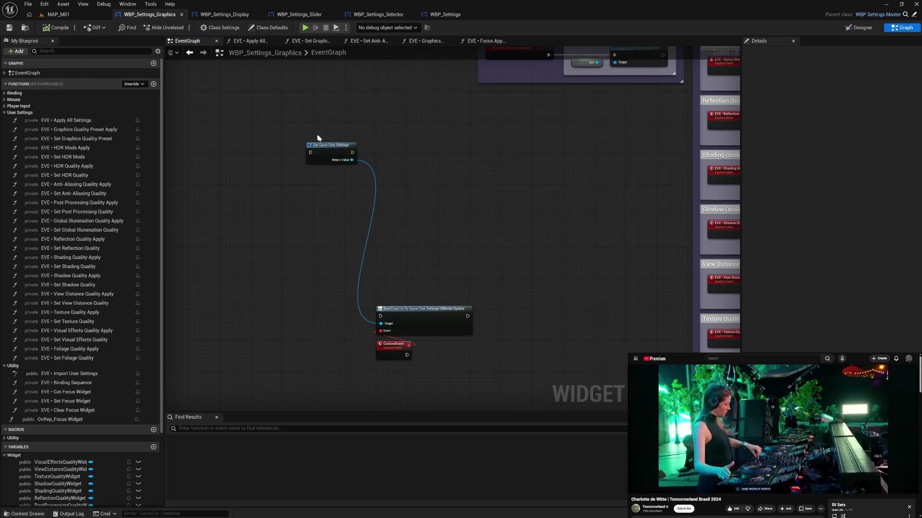
pyautogui.moveTo(329, 154)
pyautogui.mouseDown()
pyautogui.moveTo(333, 298)
pyautogui.moveTo(342, 320)
pyautogui.moveTo(340, 312)
pyautogui.mouseUp()
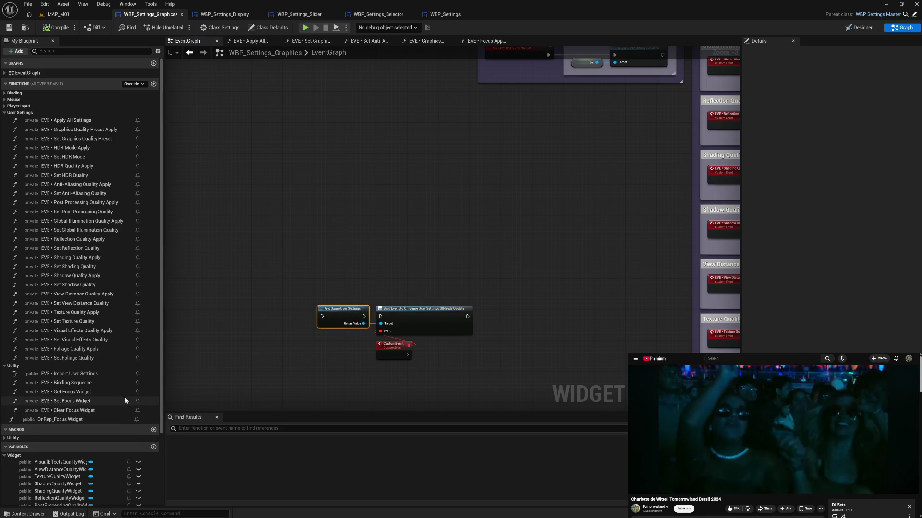
pyautogui.scroll(-2, 120, 399)
pyautogui.scroll(-2, 116, 393)
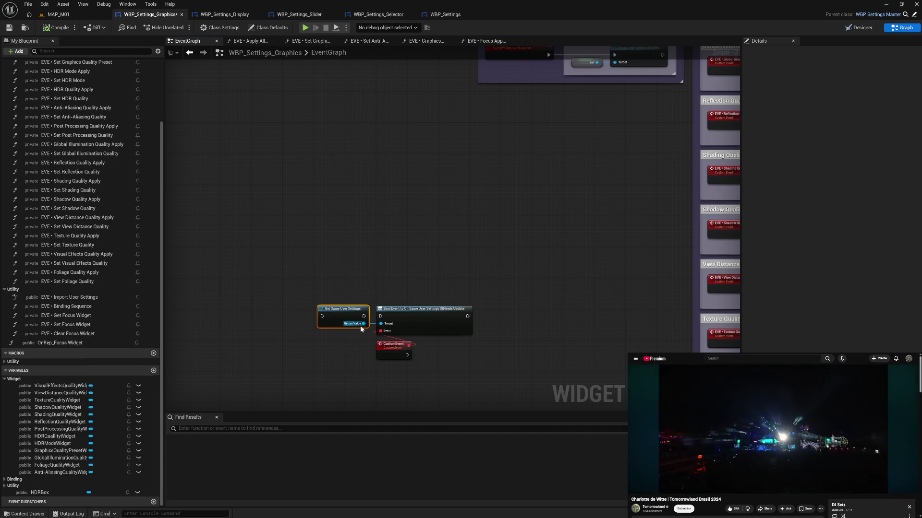
# Add Get Overall Scalability Level off Get Game User Settings and drag in the Graphics Quality Preset Widget
pyautogui.moveTo(364, 324); pyautogui.dragTo(389, 373)
pyautogui.write('over')
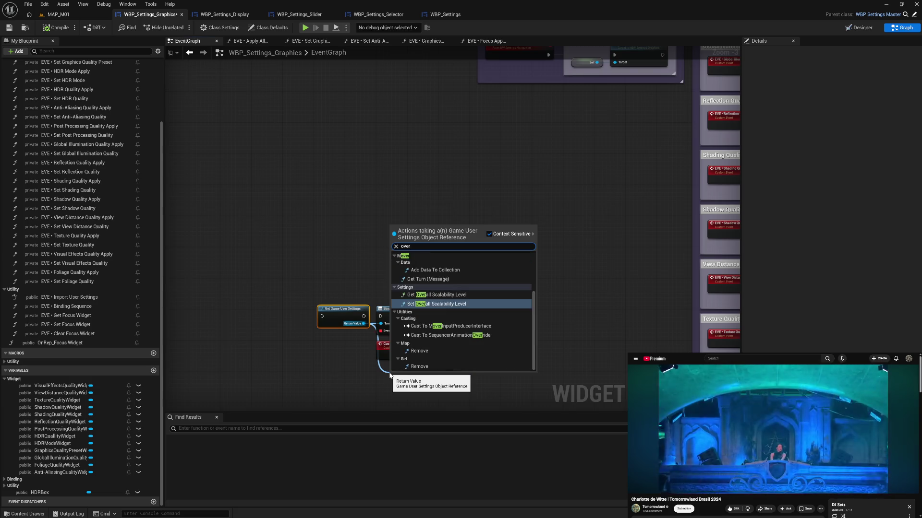
pyautogui.write('a')
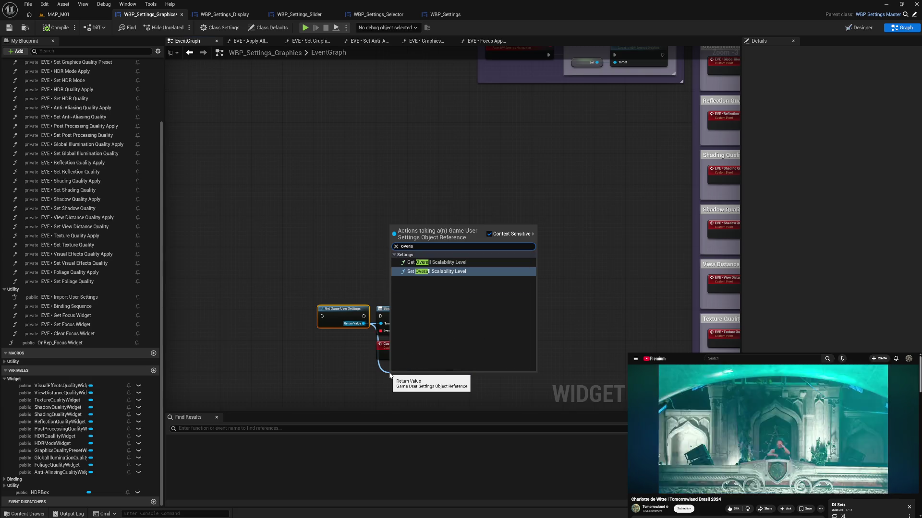
pyautogui.click(456, 262)
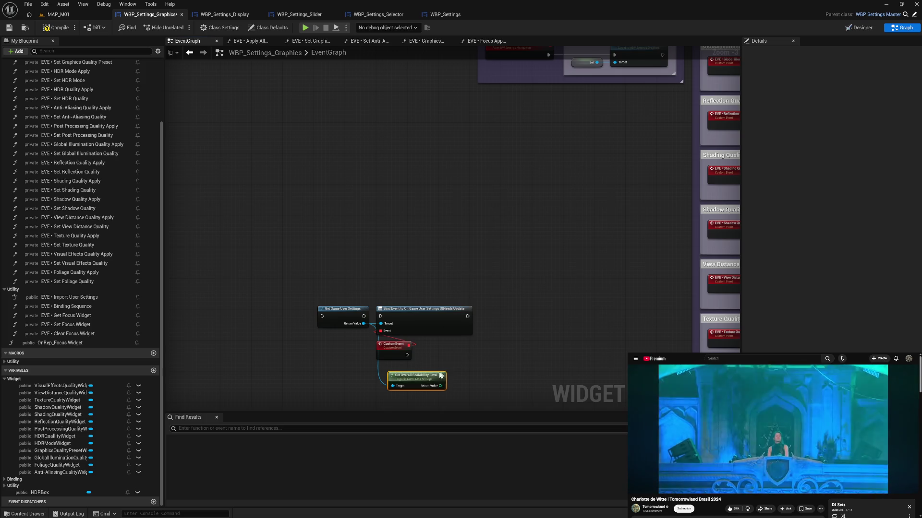
pyautogui.moveTo(416, 379); pyautogui.dragTo(406, 375)
pyautogui.click(488, 351)
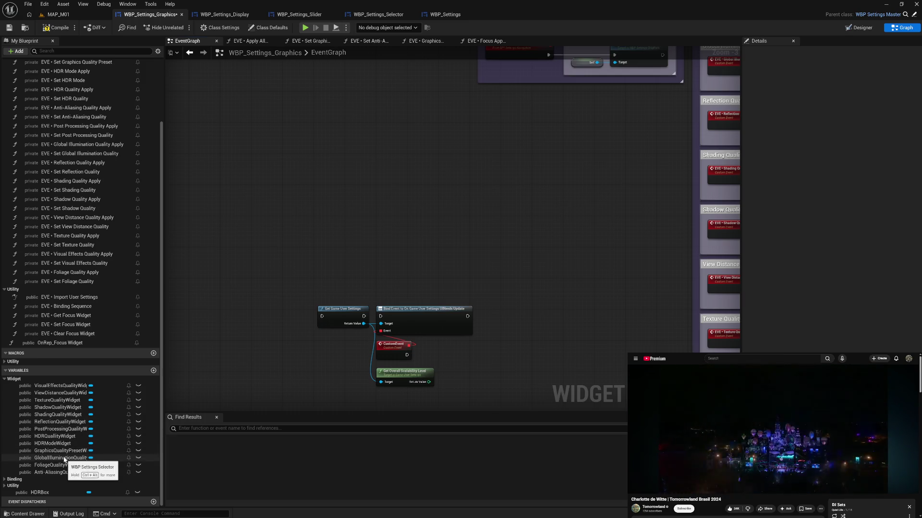
pyautogui.moveTo(64, 452)
pyautogui.mouseDown()
pyautogui.moveTo(321, 407)
pyautogui.moveTo(454, 356)
pyautogui.moveTo(521, 358)
pyautogui.mouseUp()
# Place a Graphics Quality Preset Widget getter reading its Setting Name and Option List
pyautogui.click(486, 372)
pyautogui.write('nam')
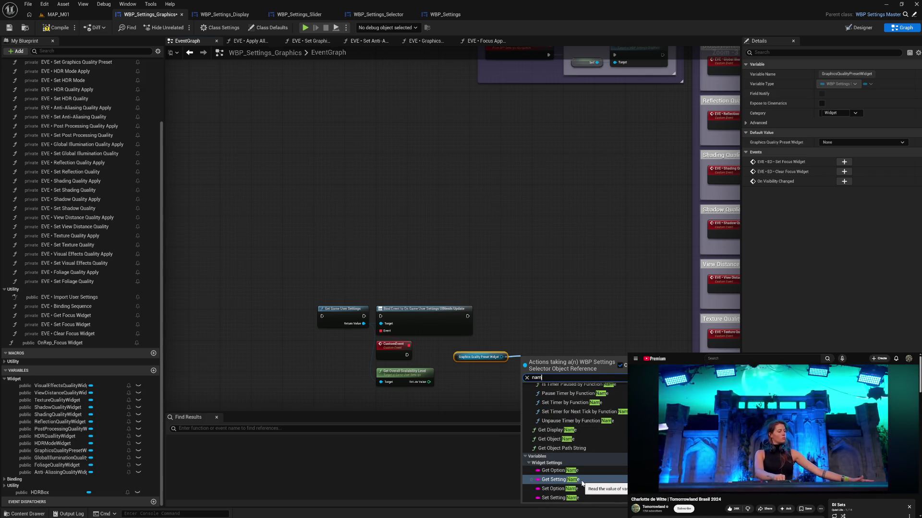
pyautogui.click(559, 479)
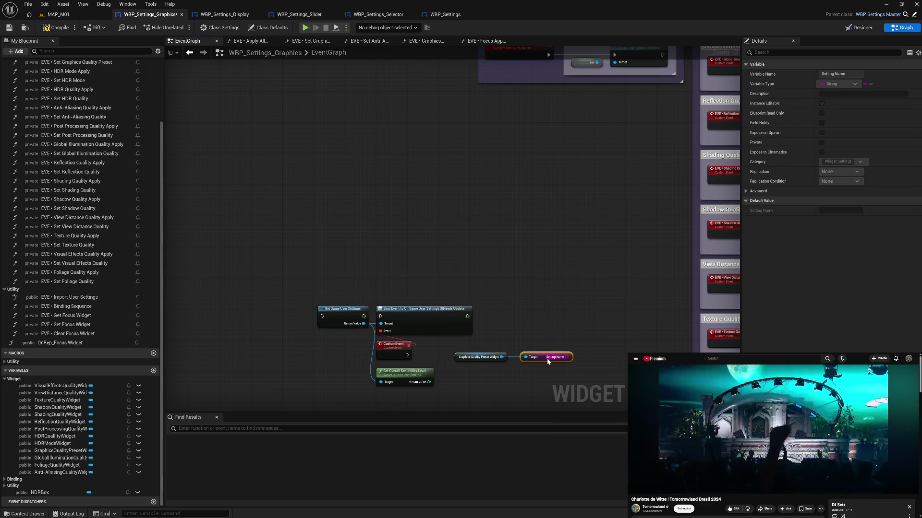
pyautogui.moveTo(536, 358)
pyautogui.mouseDown()
pyautogui.moveTo(528, 358)
pyautogui.moveTo(523, 390)
pyautogui.mouseUp()
pyautogui.write('li')
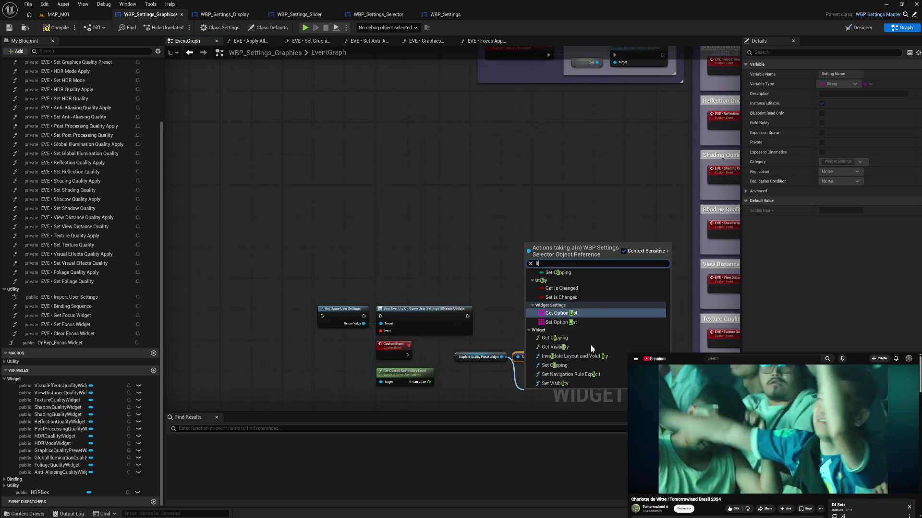
pyautogui.click(584, 314)
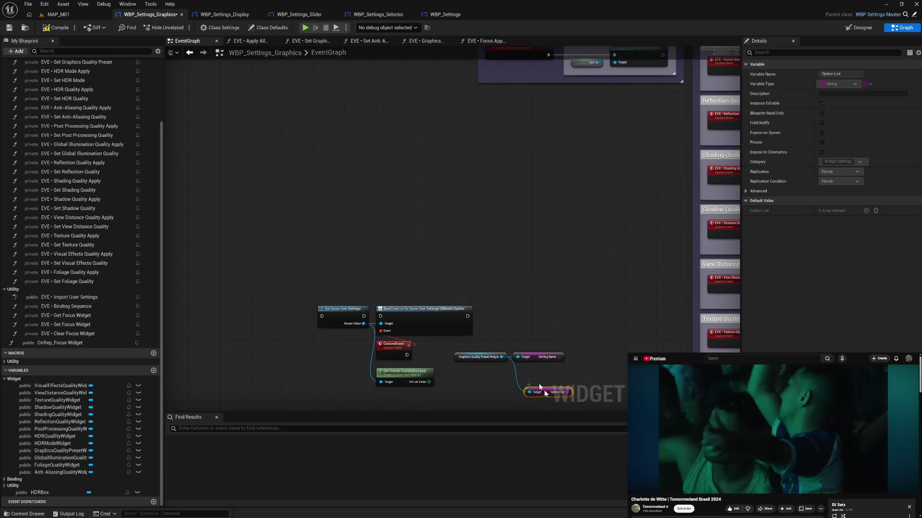
pyautogui.moveTo(532, 374); pyautogui.dragTo(532, 371)
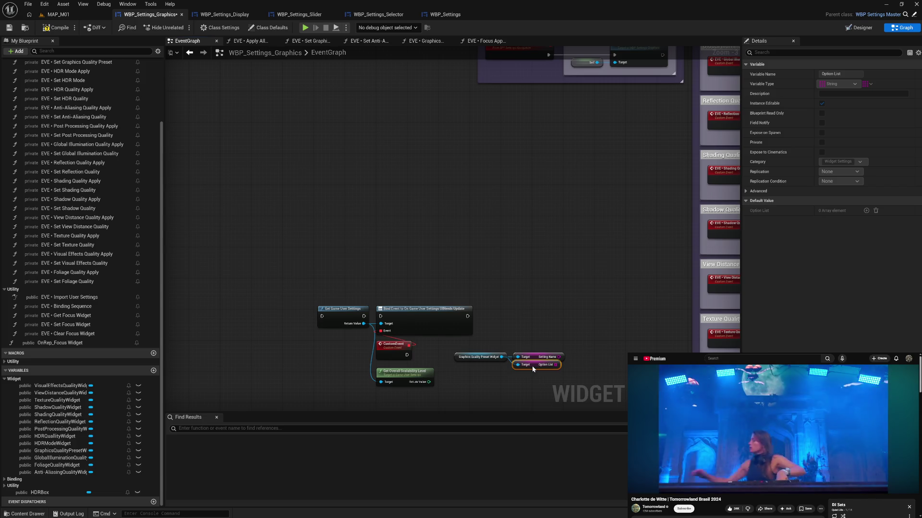
# Drag from the Option List to add an array Find node
pyautogui.moveTo(555, 365); pyautogui.dragTo(576, 367)
pyautogui.write('not')
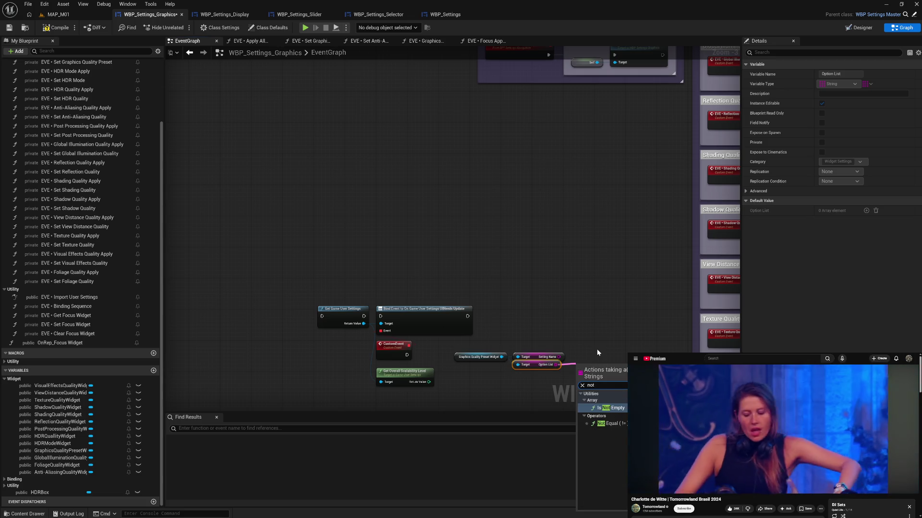
pyautogui.click(597, 349)
pyautogui.moveTo(559, 363)
pyautogui.mouseDown()
pyautogui.moveTo(594, 377)
pyautogui.moveTo(595, 358)
pyautogui.moveTo(600, 369)
pyautogui.moveTo(591, 364)
pyautogui.mouseUp()
# Add a Find node on the Option List searching for Setting Name, and straighten the wires
pyautogui.click(620, 394)
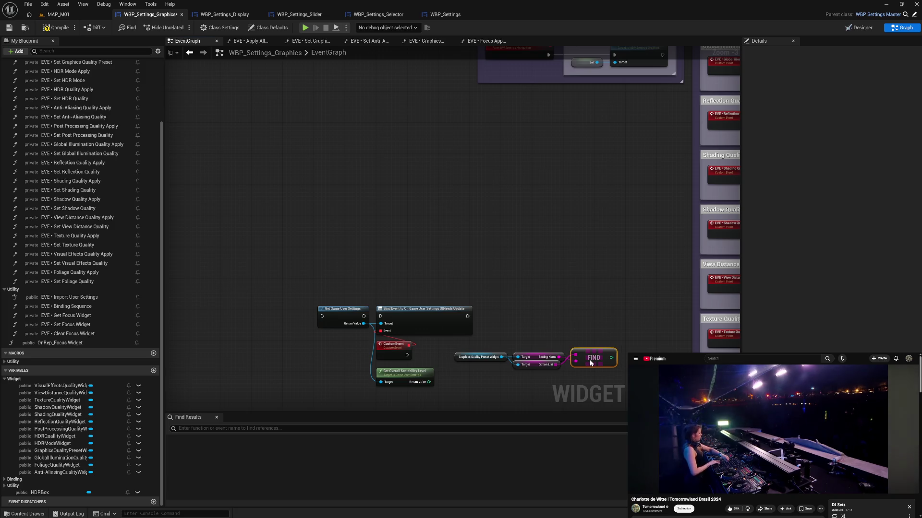
pyautogui.press('q')
pyautogui.moveTo(477, 347)
pyautogui.mouseDown()
pyautogui.moveTo(604, 366)
pyautogui.moveTo(434, 419)
pyautogui.moveTo(424, 343)
pyautogui.moveTo(405, 339)
pyautogui.moveTo(446, 339)
pyautogui.mouseUp()
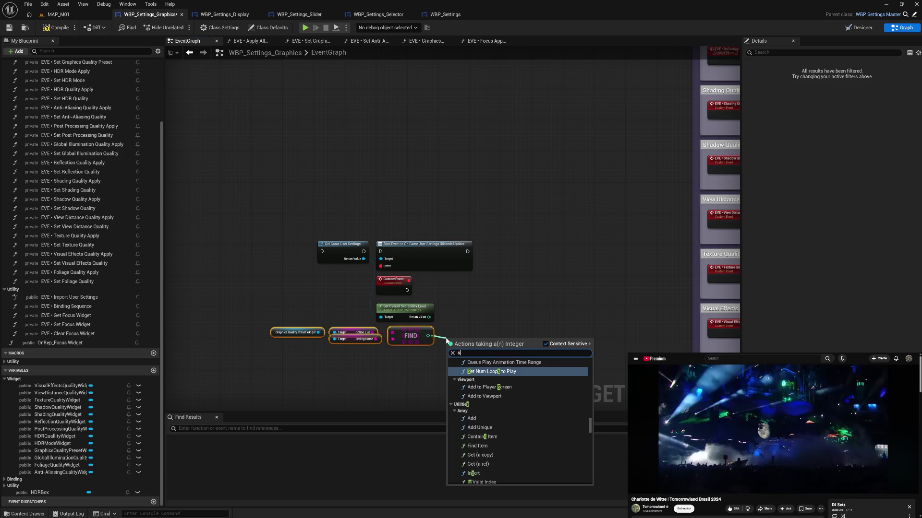
# Add an integer Subtract node taking Find's index result, and tidy the node layout
pyautogui.write('su')
pyautogui.click(477, 412)
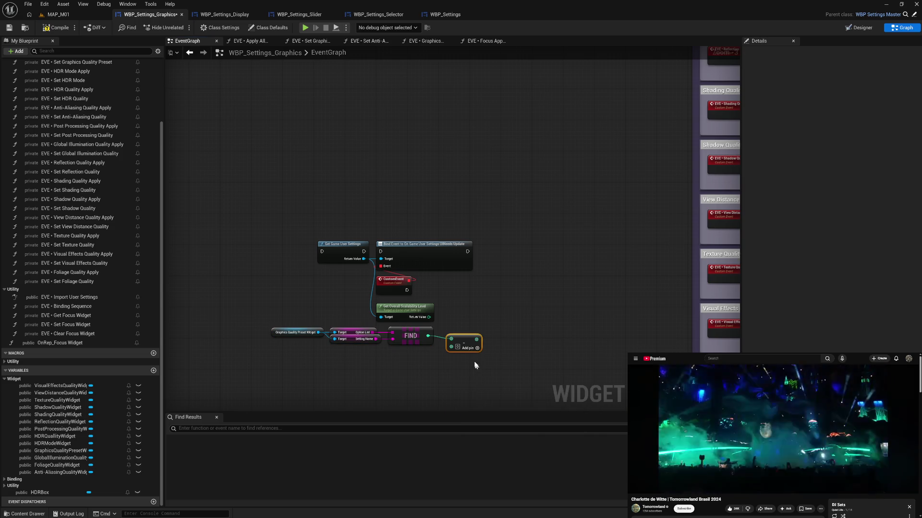
pyautogui.moveTo(463, 339); pyautogui.dragTo(460, 341)
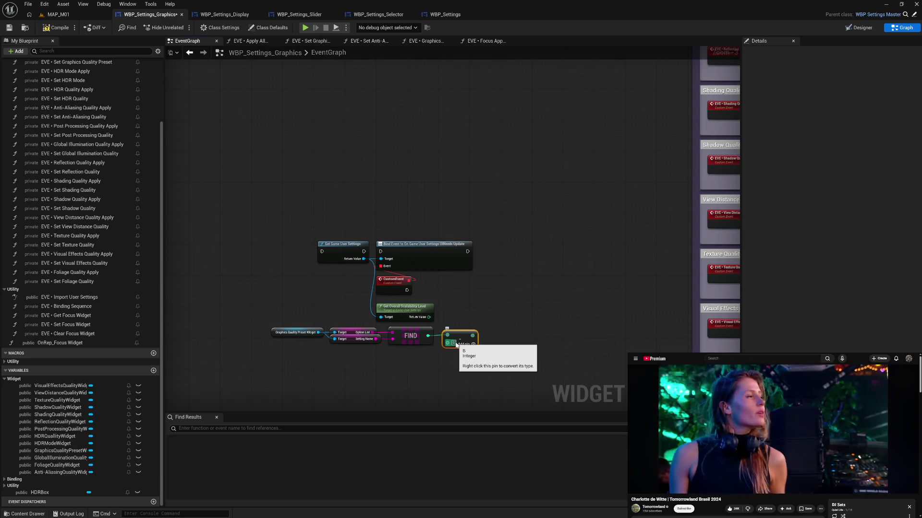
pyautogui.click(487, 370)
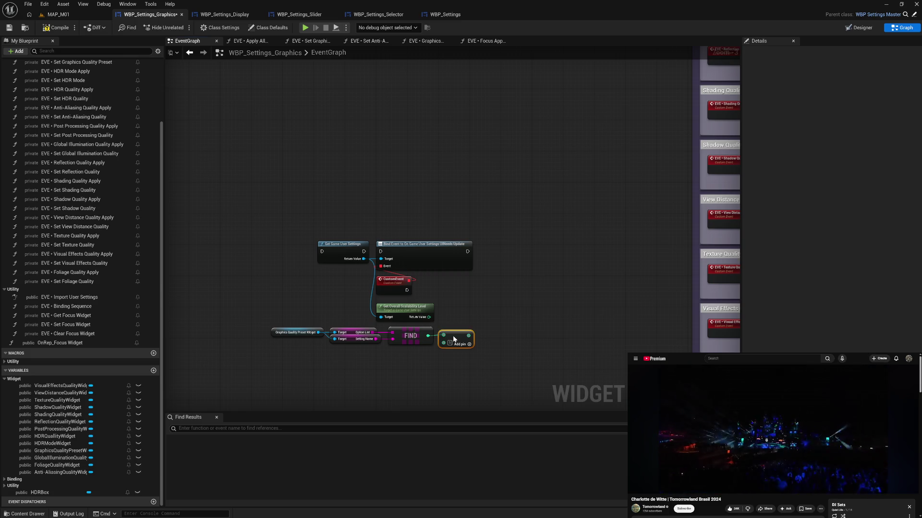
pyautogui.moveTo(240, 321)
pyautogui.mouseDown()
pyautogui.moveTo(474, 365)
pyautogui.moveTo(267, 330)
pyautogui.moveTo(459, 365)
pyautogui.moveTo(461, 347)
pyautogui.mouseUp()
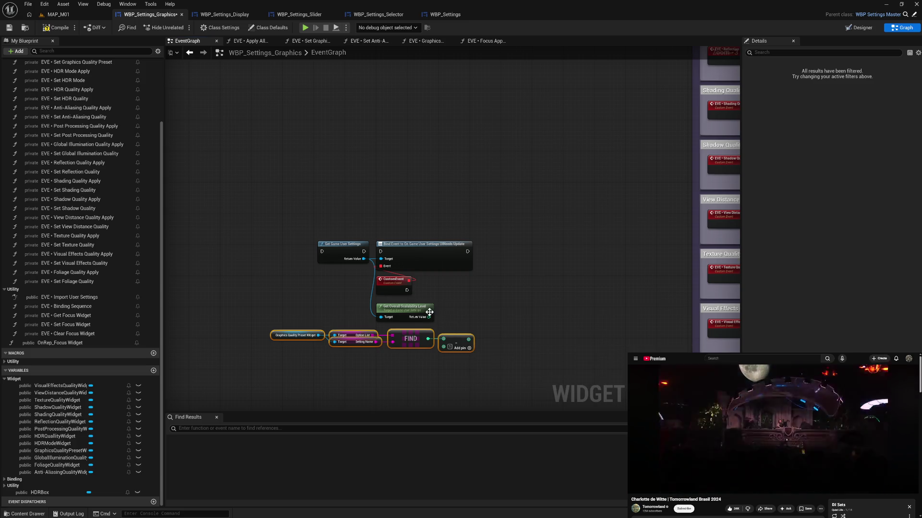
# Compare the scalability level to the Subtract result with Not Equal (!=), feeding a Branch
pyautogui.moveTo(429, 318); pyautogui.dragTo(458, 311)
pyautogui.write('not')
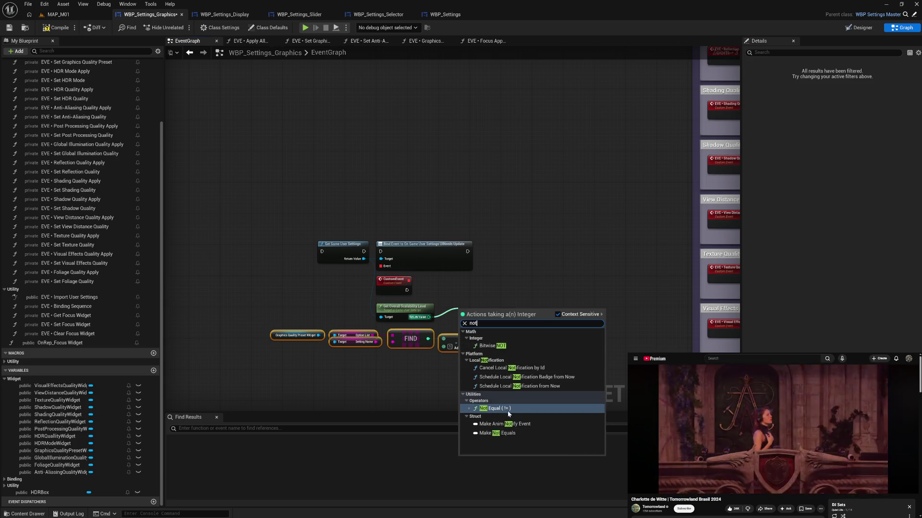
pyautogui.click(508, 411)
pyautogui.moveTo(477, 320)
pyautogui.mouseDown()
pyautogui.moveTo(500, 327)
pyautogui.moveTo(484, 332)
pyautogui.moveTo(498, 327)
pyautogui.mouseUp()
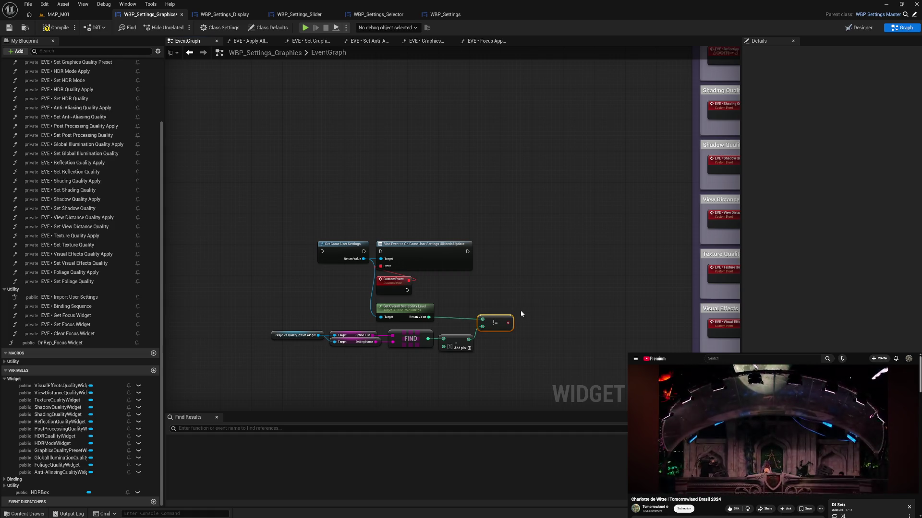
pyautogui.click(521, 314)
pyautogui.moveTo(537, 324); pyautogui.dragTo(538, 316)
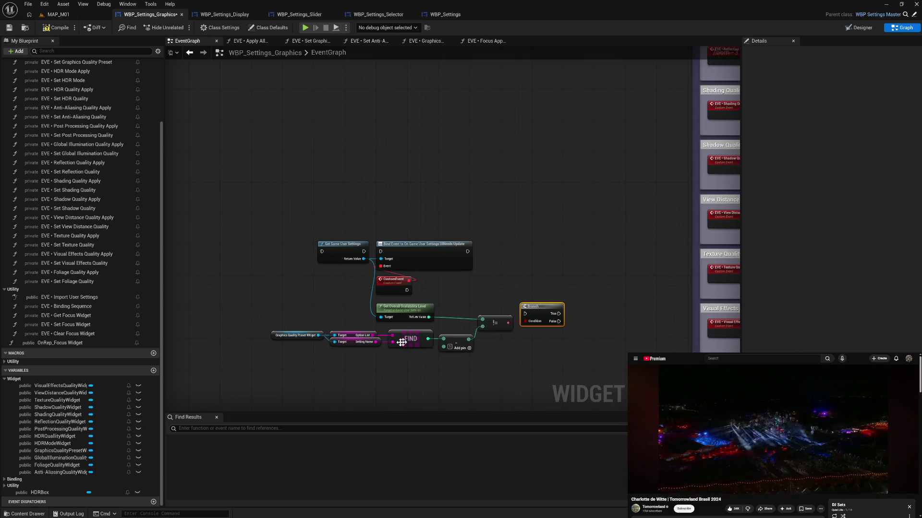
# Add an Option List GET whose index comes from an integer Add fed by the scalability level
pyautogui.moveTo(372, 337); pyautogui.dragTo(470, 360)
pyautogui.write('get')
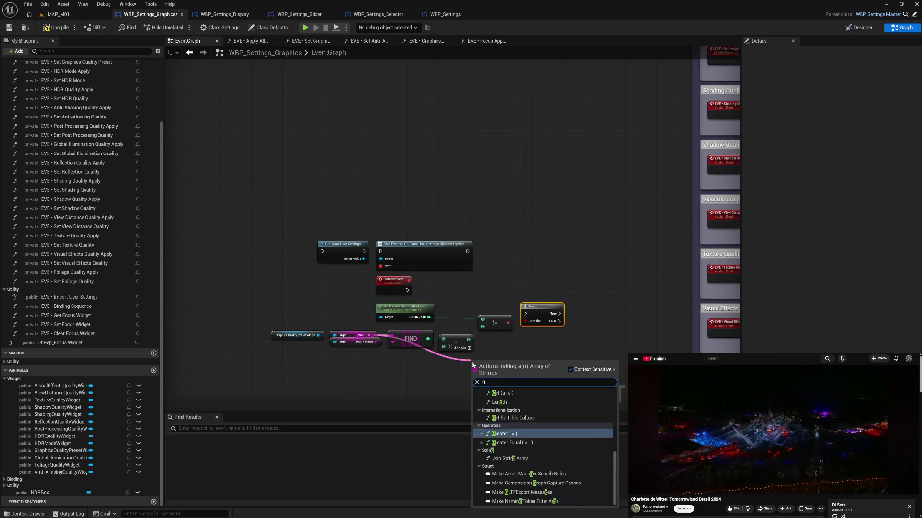
pyautogui.click(512, 486)
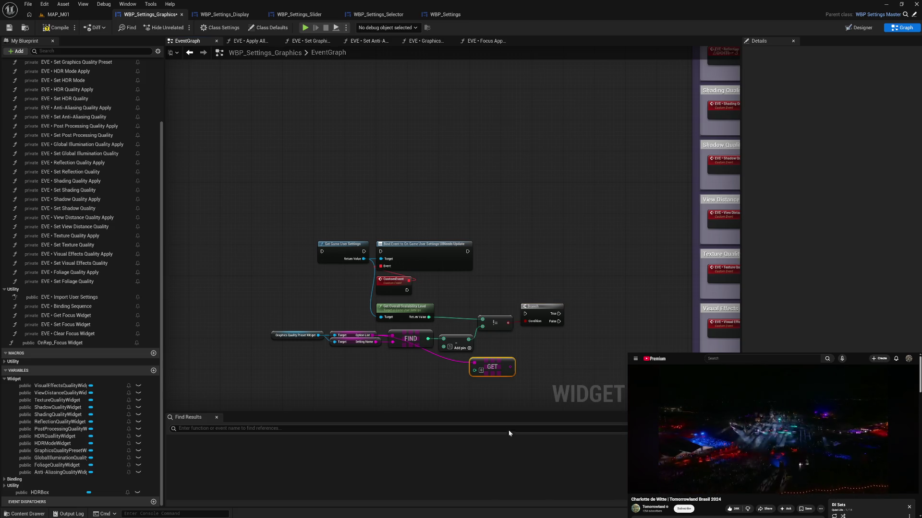
pyautogui.moveTo(490, 366); pyautogui.dragTo(502, 367)
pyautogui.moveTo(429, 317)
pyautogui.mouseDown()
pyautogui.moveTo(494, 377)
pyautogui.moveTo(486, 370)
pyautogui.moveTo(496, 288)
pyautogui.moveTo(554, 264)
pyautogui.mouseUp()
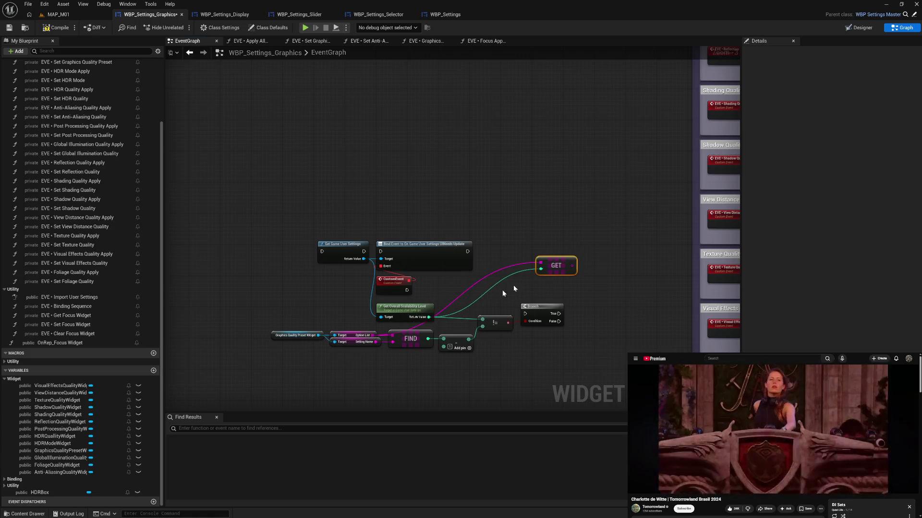
pyautogui.moveTo(428, 317); pyautogui.dragTo(453, 288)
pyautogui.write('add')
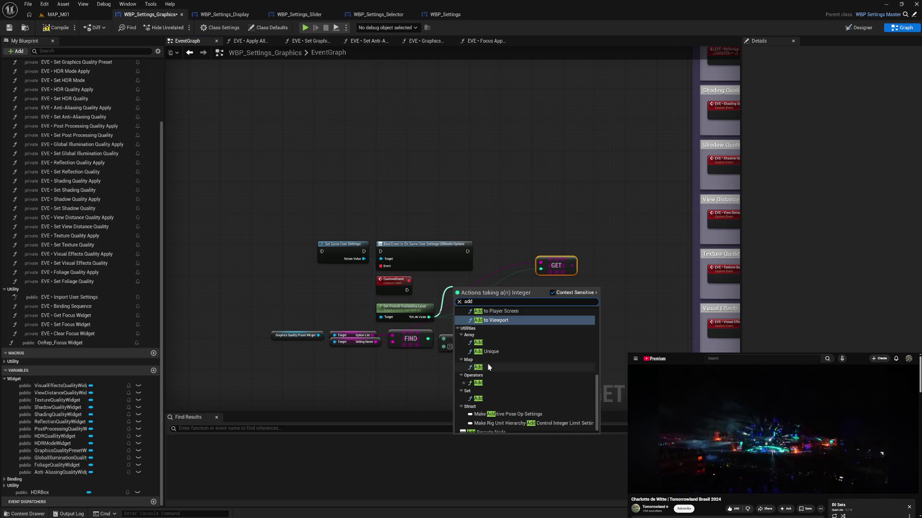
pyautogui.click(489, 382)
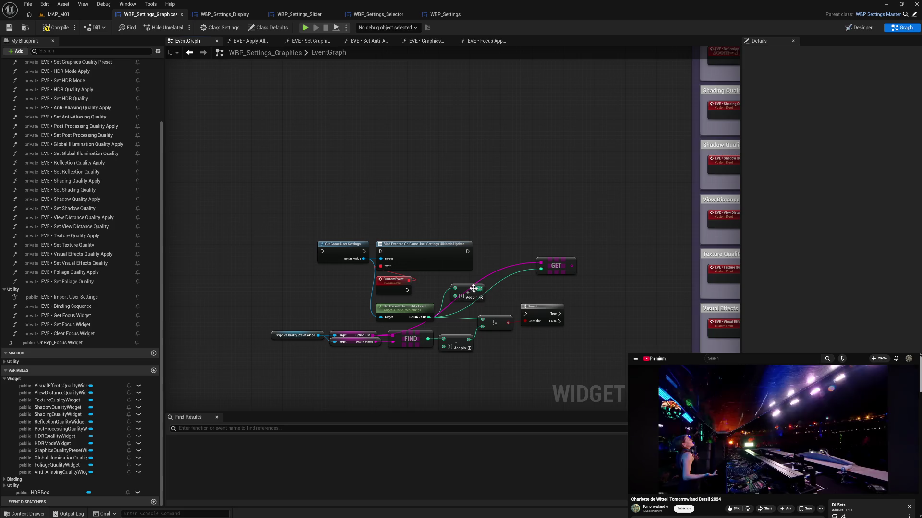
pyautogui.moveTo(481, 288)
pyautogui.mouseDown()
pyautogui.moveTo(547, 272)
pyautogui.moveTo(518, 285)
pyautogui.mouseUp()
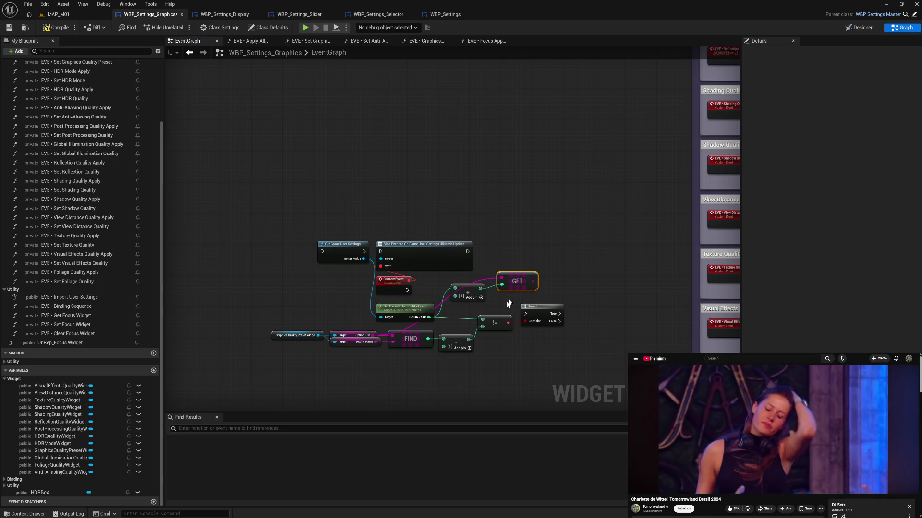
# Duplicate the Graphics Quality Preset Widget node and add Option Name and Default Option setters
pyautogui.click(288, 335)
pyautogui.hotkey('ctrl', 'c')
pyautogui.hotkey('ctrl', 'v')
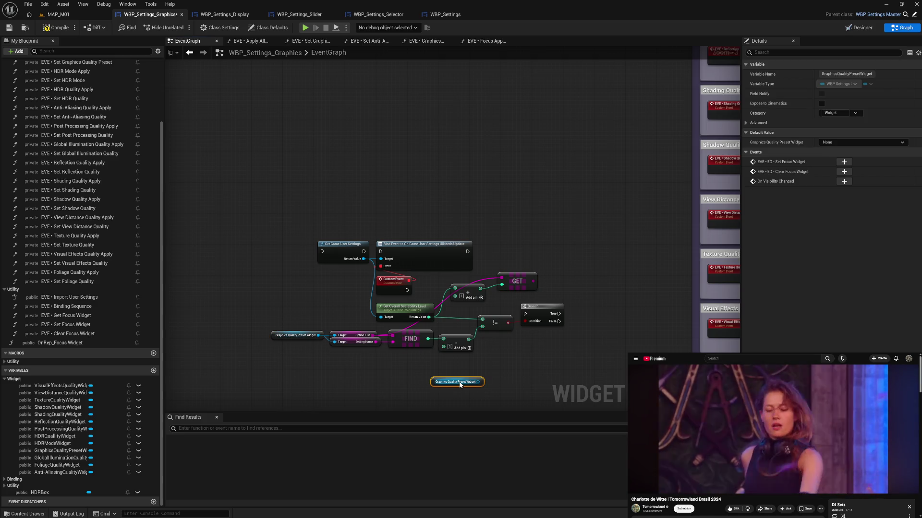
pyautogui.moveTo(478, 381); pyautogui.dragTo(498, 382)
pyautogui.write('set')
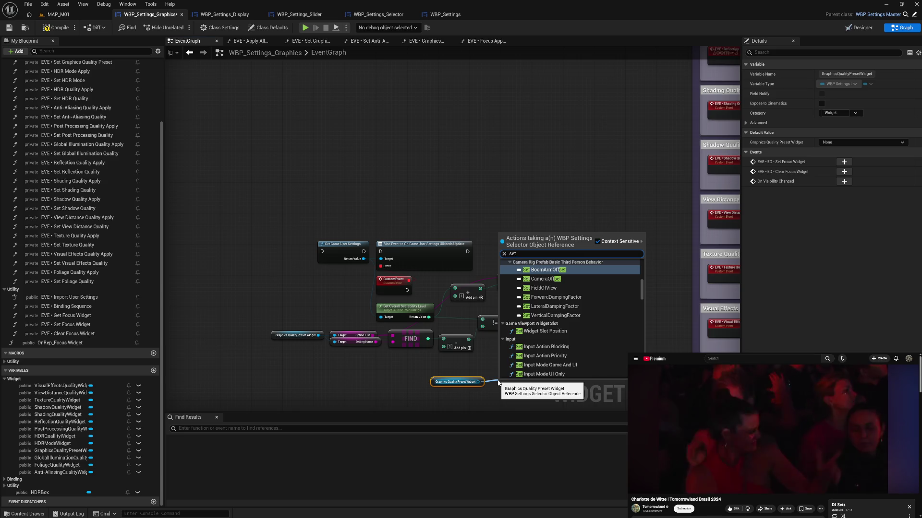
pyautogui.write(' op')
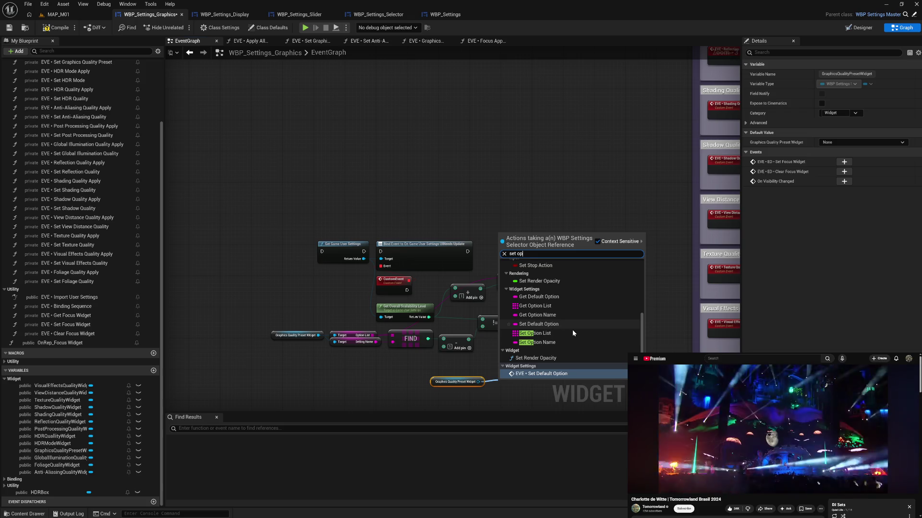
pyautogui.click(547, 342)
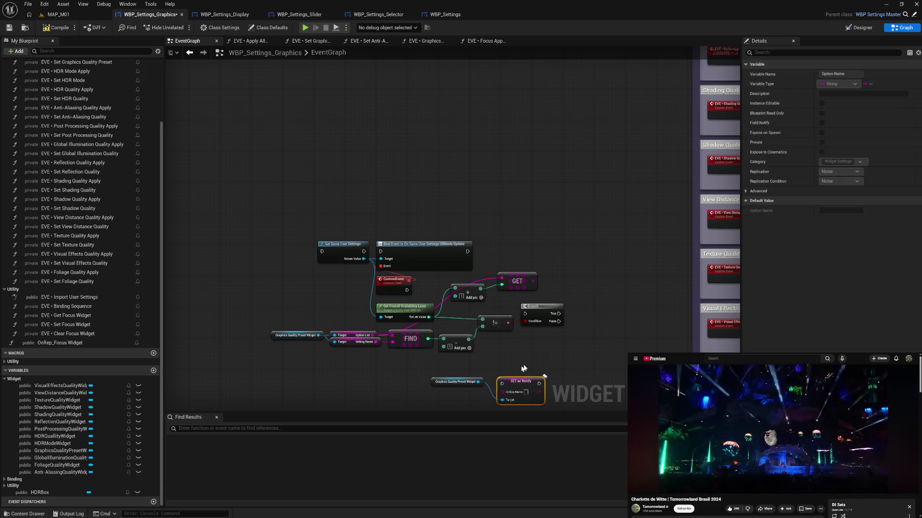
pyautogui.moveTo(513, 381)
pyautogui.mouseDown()
pyautogui.moveTo(505, 366)
pyautogui.moveTo(480, 387)
pyautogui.moveTo(486, 406)
pyautogui.mouseUp()
pyautogui.write('set')
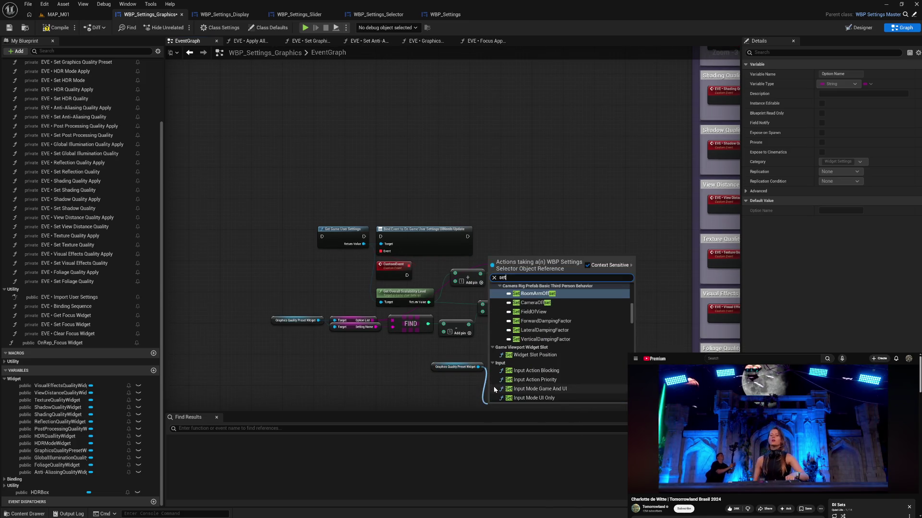
pyautogui.write(' def')
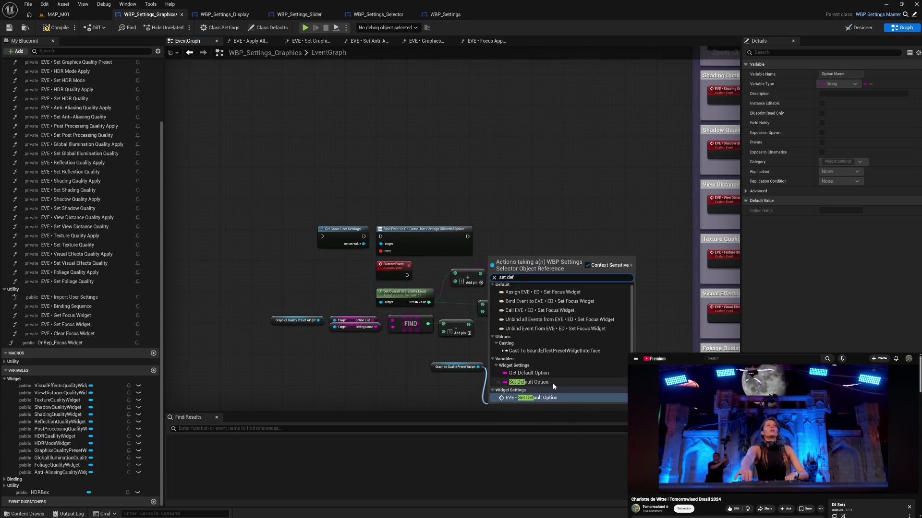
pyautogui.click(550, 383)
# Feed GET into Option Name, run it on Branch True, and drive the Branch from CustomEvent
pyautogui.moveTo(546, 384)
pyautogui.mouseDown()
pyautogui.moveTo(543, 349)
pyautogui.moveTo(587, 322)
pyautogui.moveTo(515, 325)
pyautogui.mouseUp()
pyautogui.click(537, 325)
pyautogui.moveTo(532, 232)
pyautogui.mouseDown()
pyautogui.moveTo(502, 319)
pyautogui.moveTo(513, 343)
pyautogui.moveTo(603, 263)
pyautogui.moveTo(625, 229)
pyautogui.mouseUp()
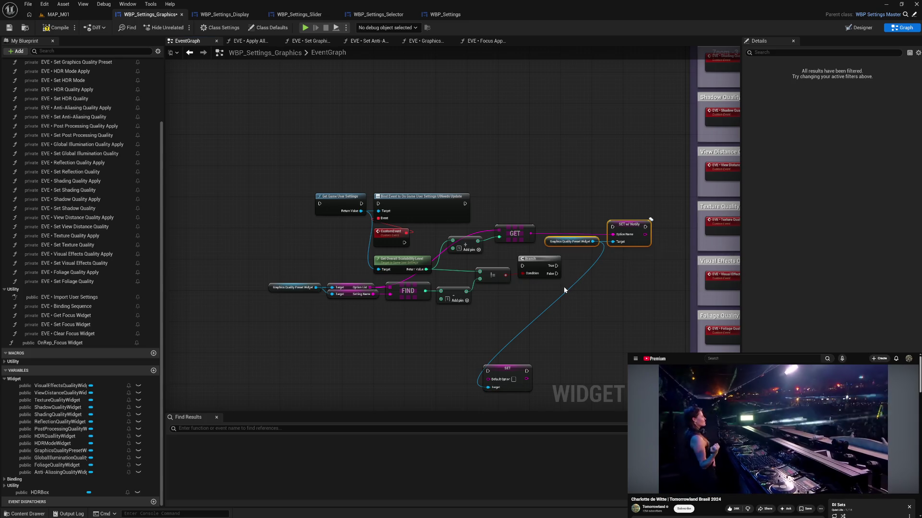
pyautogui.moveTo(556, 266); pyautogui.dragTo(612, 226)
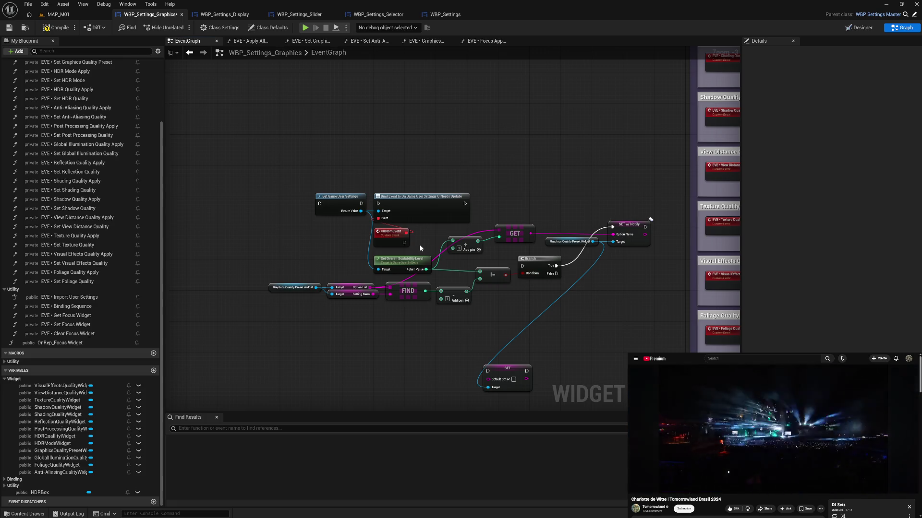
pyautogui.moveTo(405, 243); pyautogui.dragTo(522, 265)
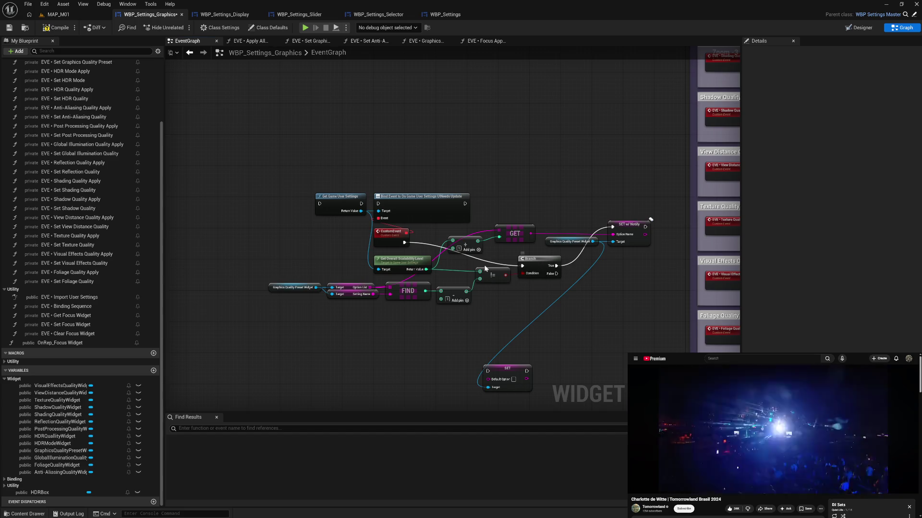
pyautogui.moveTo(294, 170)
pyautogui.mouseDown()
pyautogui.moveTo(311, 197)
pyautogui.moveTo(417, 248)
pyautogui.moveTo(609, 286)
pyautogui.moveTo(635, 303)
pyautogui.mouseUp()
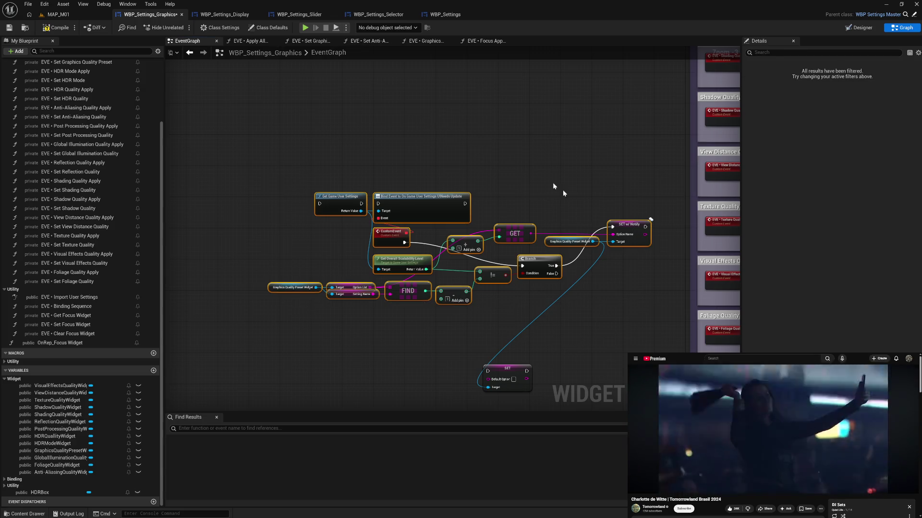
# Inspect WBP_Settings_Selector's OnRep_Option Name, OnRep_Is Changed and Apply Button Clicked logic
pyautogui.click(377, 14)
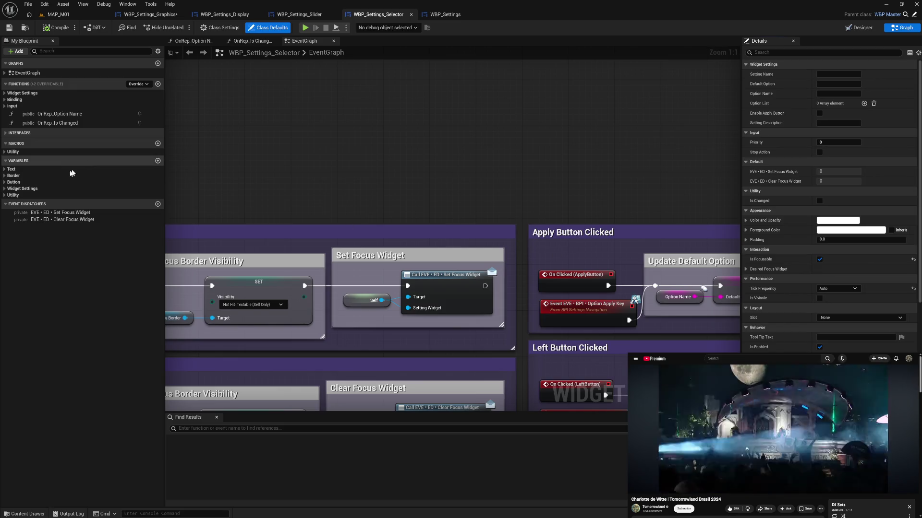
pyautogui.click(73, 114)
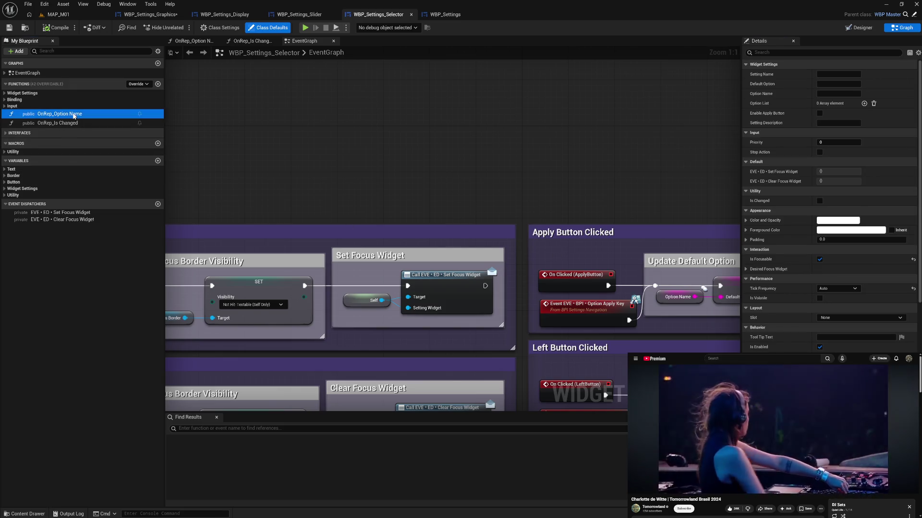
pyautogui.doubleClick(73, 114)
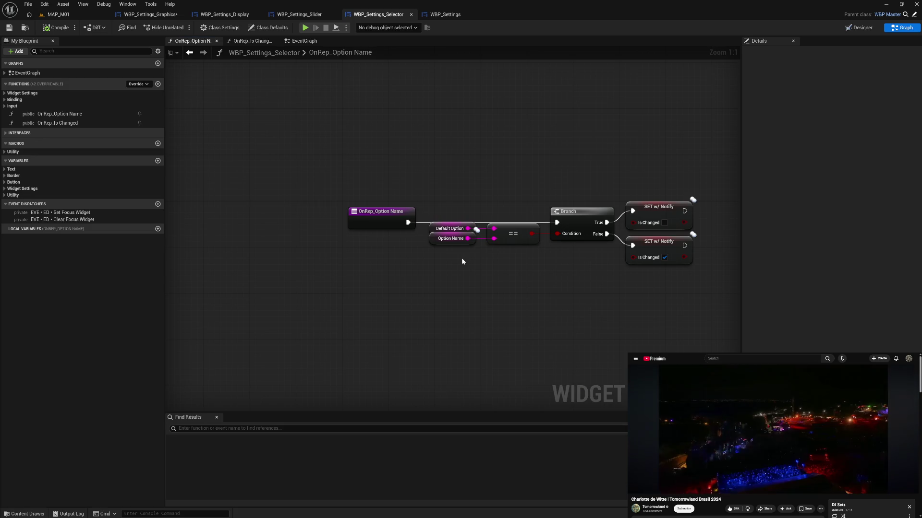
pyautogui.click(293, 42)
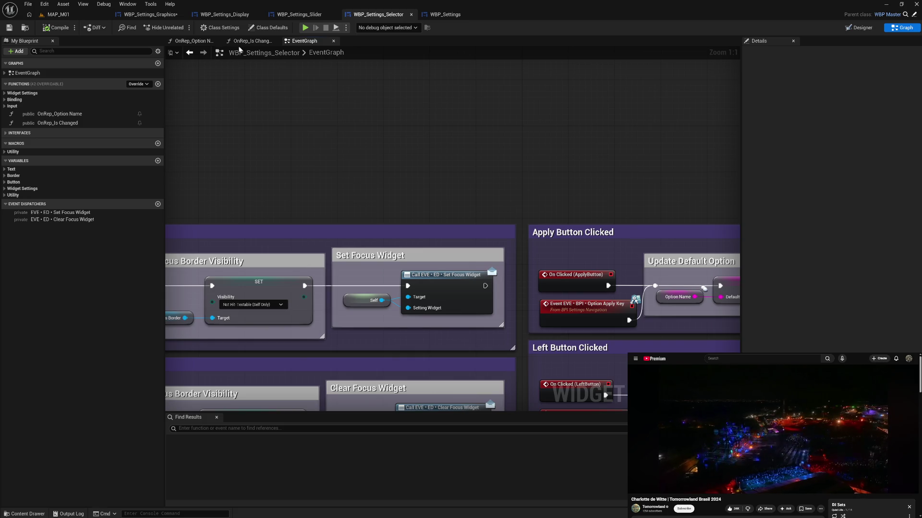
pyautogui.click(252, 41)
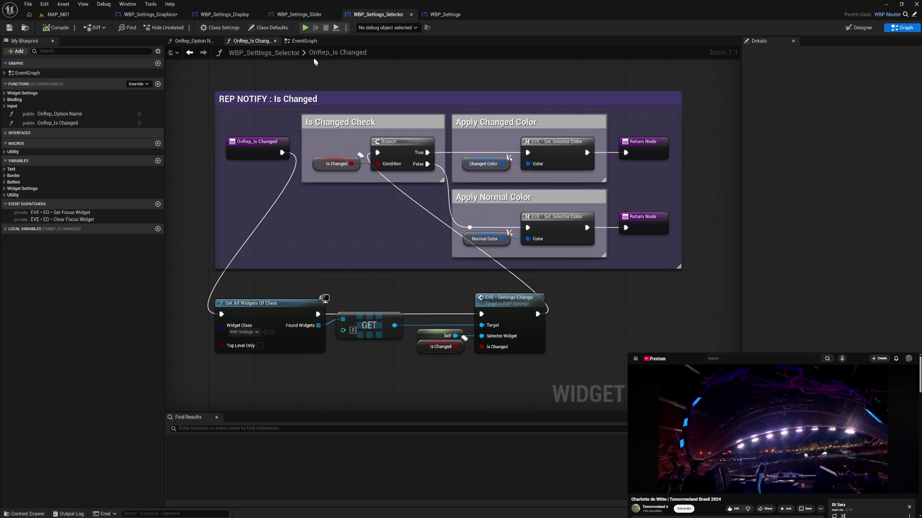
pyautogui.click(300, 42)
pyautogui.moveTo(528, 268)
pyautogui.mouseDown()
pyautogui.moveTo(436, 239)
pyautogui.moveTo(472, 238)
pyautogui.moveTo(451, 238)
pyautogui.mouseUp()
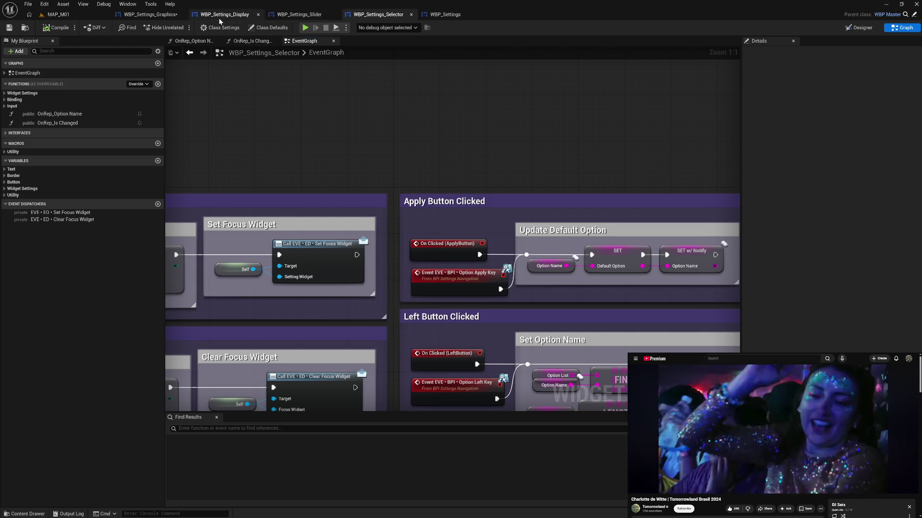
pyautogui.click(159, 16)
# Place the Default Option SET beside the Branch and run it after SET w/ Notify
pyautogui.moveTo(507, 369)
pyautogui.mouseDown()
pyautogui.moveTo(562, 348)
pyautogui.moveTo(651, 268)
pyautogui.mouseUp()
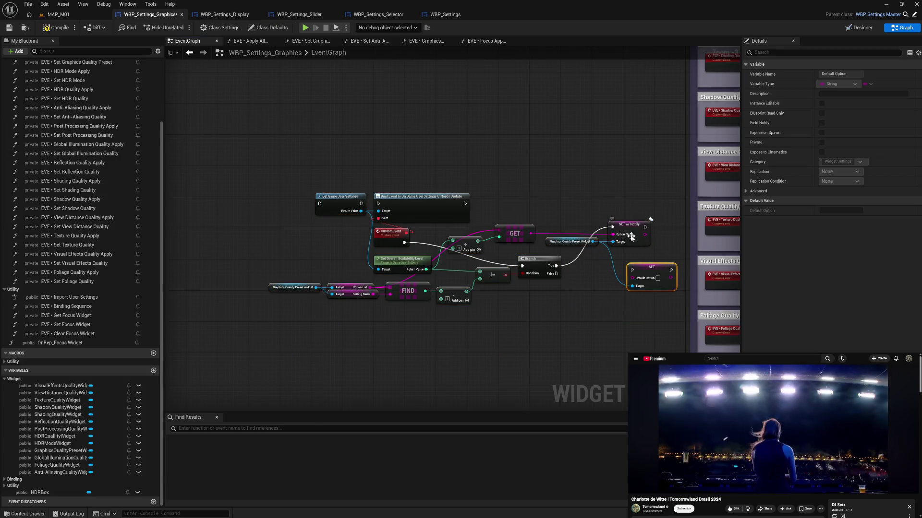
pyautogui.moveTo(645, 227)
pyautogui.mouseDown()
pyautogui.moveTo(640, 271)
pyautogui.moveTo(632, 269)
pyautogui.mouseUp()
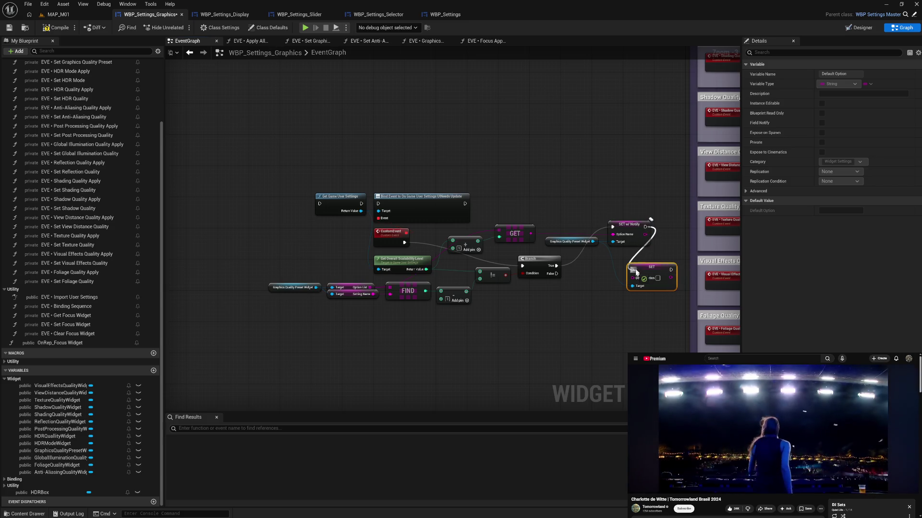
pyautogui.moveTo(645, 234)
pyautogui.mouseDown()
pyautogui.moveTo(633, 285)
pyautogui.moveTo(635, 260)
pyautogui.mouseUp()
# Move the preset logic group above On Initialized and wire Binding Sequence to Get Game User Settings
pyautogui.moveTo(632, 259); pyautogui.dragTo(629, 258)
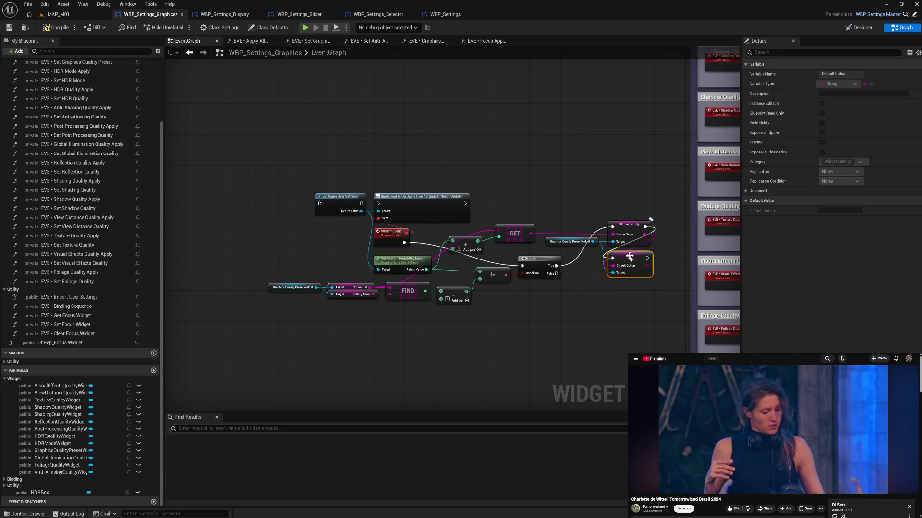
pyautogui.moveTo(278, 179)
pyautogui.mouseDown()
pyautogui.moveTo(539, 288)
pyautogui.moveTo(571, 286)
pyautogui.mouseUp()
pyautogui.moveTo(428, 212)
pyautogui.mouseDown()
pyautogui.moveTo(600, 62)
pyautogui.moveTo(672, 39)
pyautogui.moveTo(669, 15)
pyautogui.moveTo(473, 210)
pyautogui.mouseUp()
pyautogui.moveTo(486, 283)
pyautogui.mouseDown()
pyautogui.moveTo(245, 93)
pyautogui.moveTo(382, 111)
pyautogui.moveTo(388, 122)
pyautogui.mouseUp()
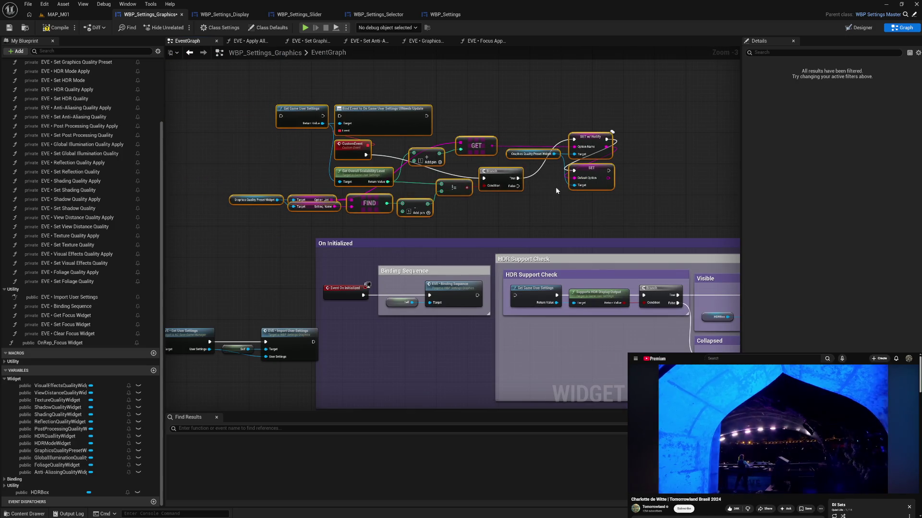
pyautogui.moveTo(477, 296)
pyautogui.mouseDown()
pyautogui.moveTo(354, 198)
pyautogui.moveTo(282, 122)
pyautogui.mouseUp()
pyautogui.moveTo(478, 295)
pyautogui.mouseDown()
pyautogui.moveTo(279, 117)
pyautogui.moveTo(341, 116)
pyautogui.mouseUp()
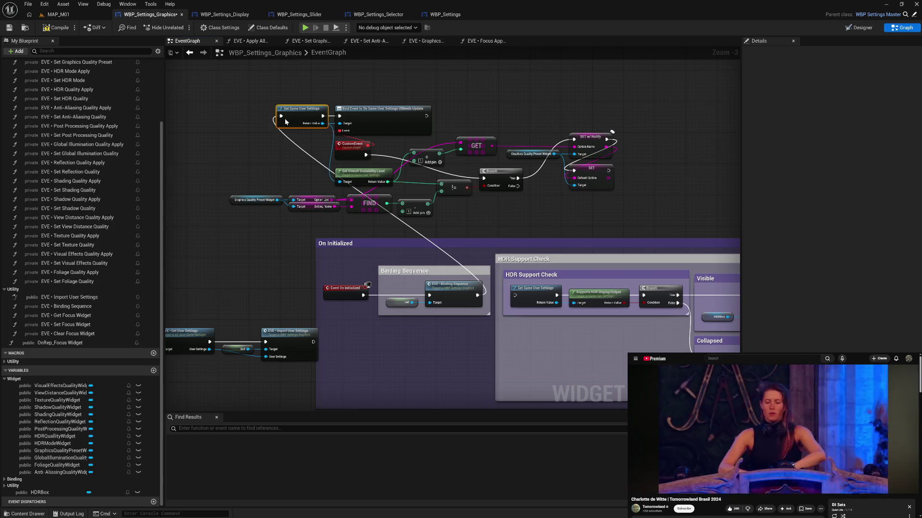
pyautogui.moveTo(283, 120)
pyautogui.mouseDown()
pyautogui.moveTo(348, 130)
pyautogui.moveTo(339, 116)
pyautogui.mouseUp()
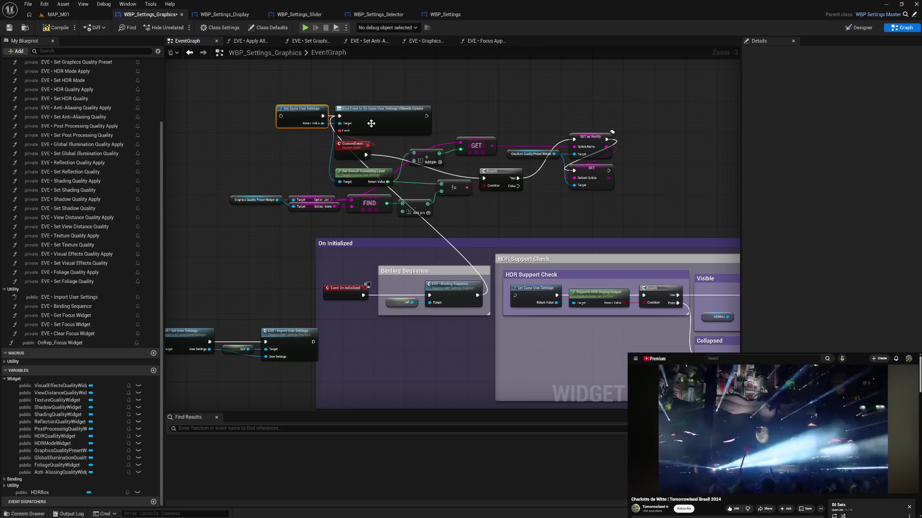
pyautogui.moveTo(477, 295)
pyautogui.mouseDown()
pyautogui.moveTo(297, 120)
pyautogui.moveTo(282, 116)
pyautogui.mouseUp()
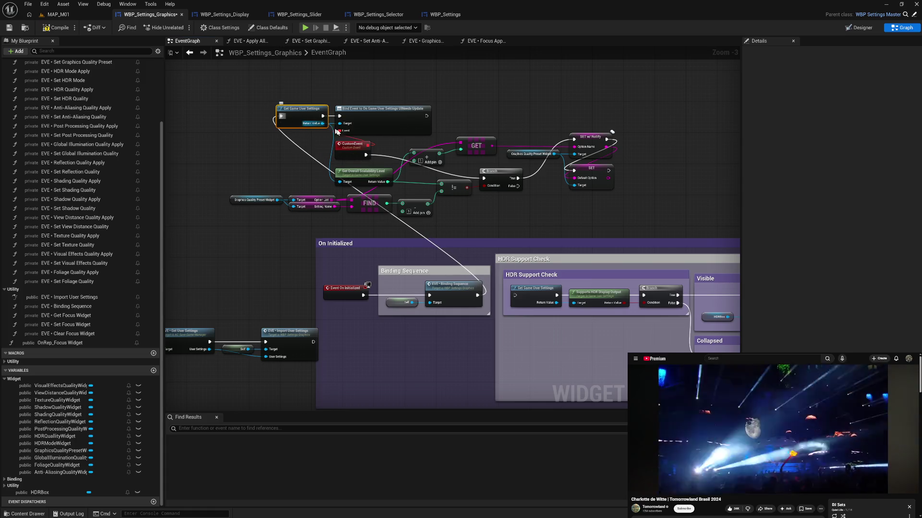
# Compile, play, and switch Anti-Aliasing Quality to HIGH then EPIC, applying each change
pyautogui.click(60, 28)
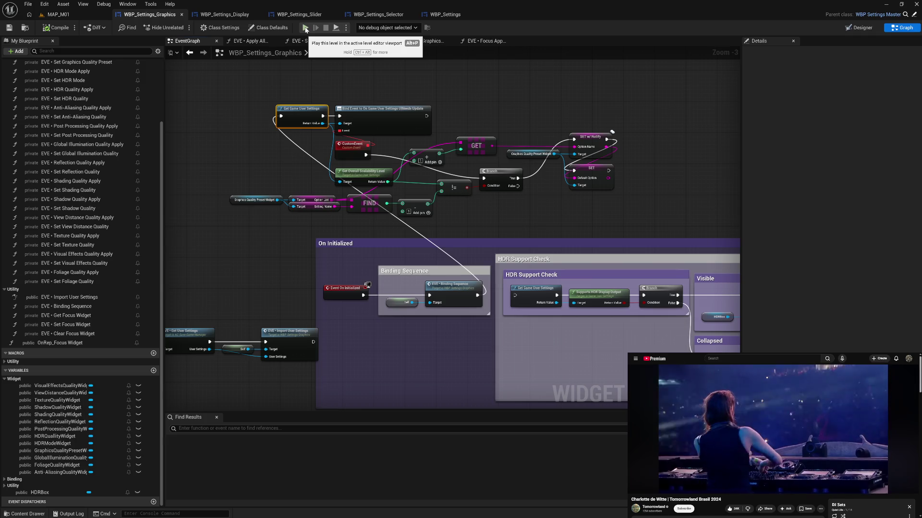
pyautogui.click(305, 29)
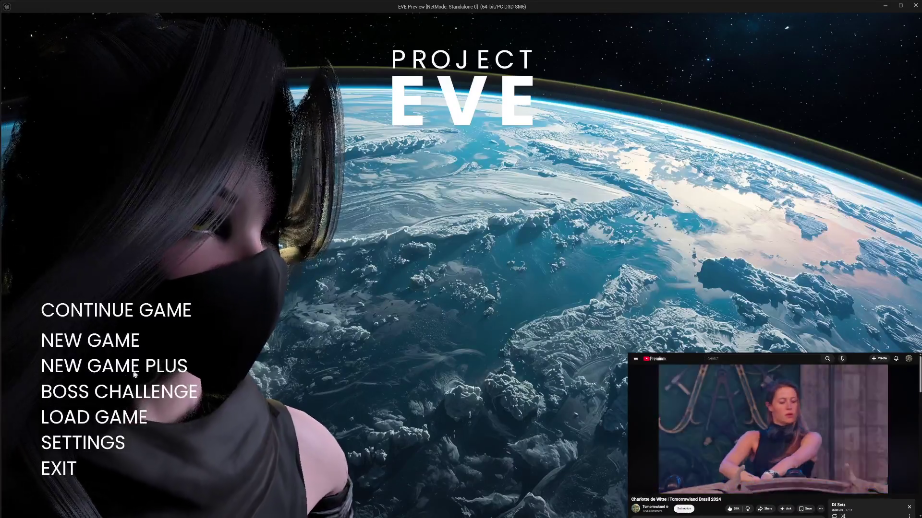
pyautogui.click(97, 444)
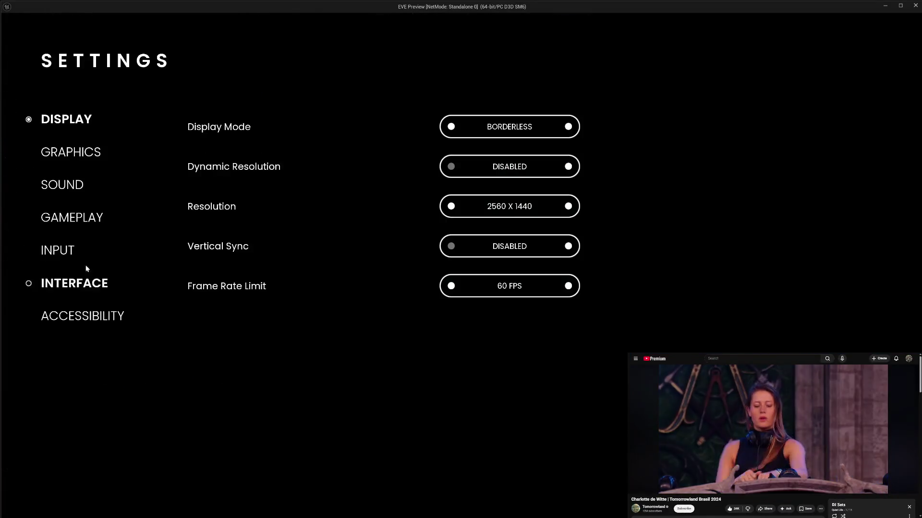
pyautogui.click(70, 156)
pyautogui.click(442, 249)
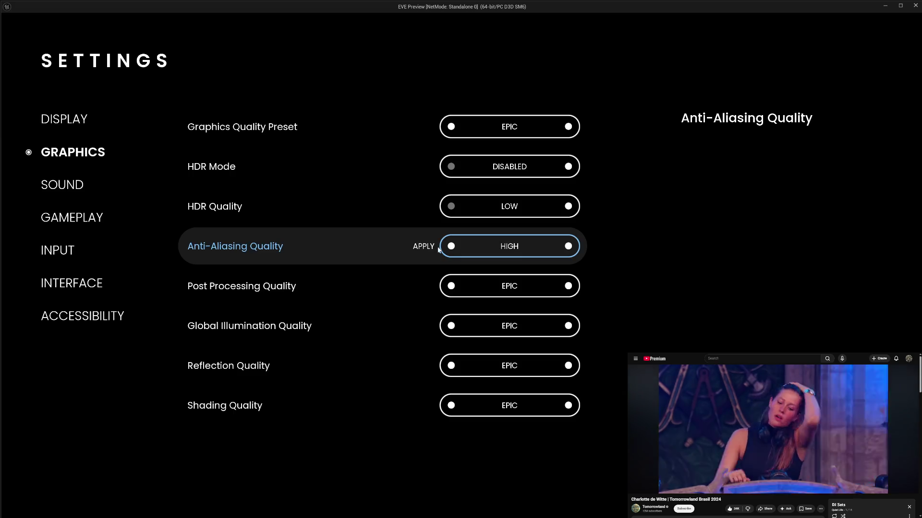
pyautogui.click(423, 247)
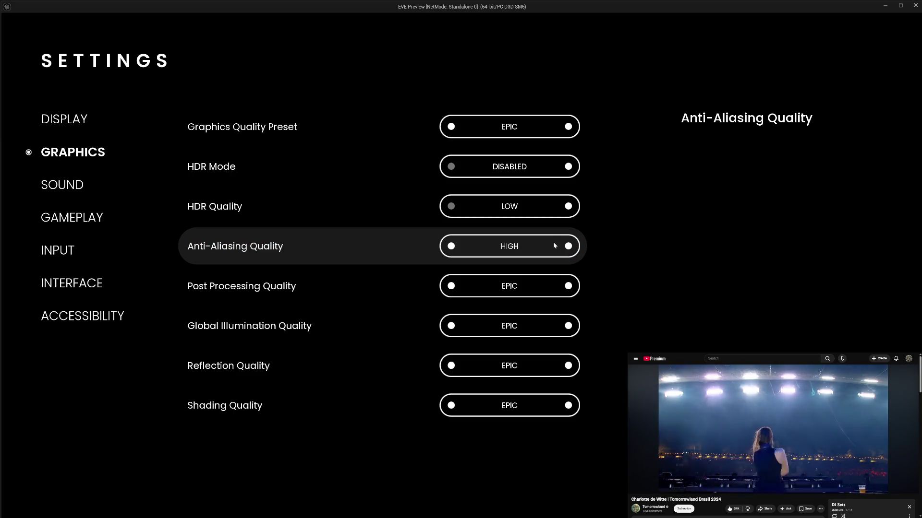
pyautogui.click(569, 247)
pyautogui.click(423, 248)
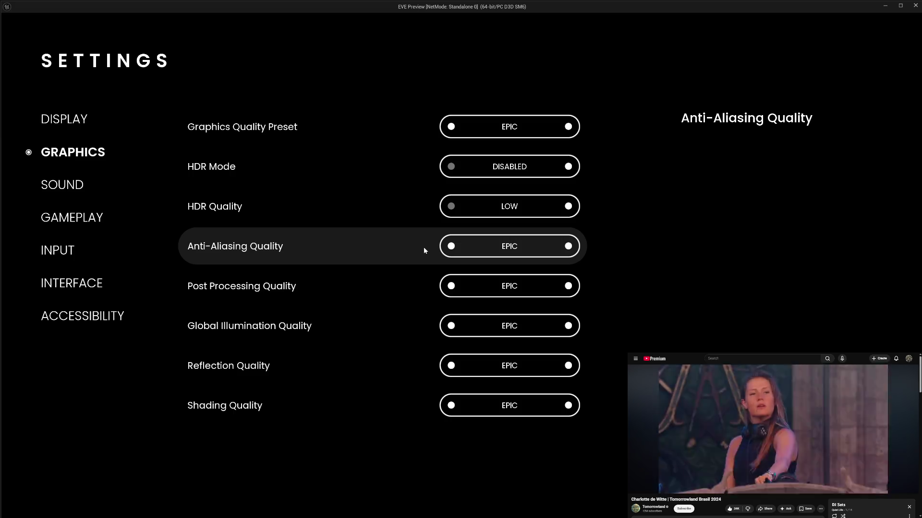
pyautogui.press('Escape')
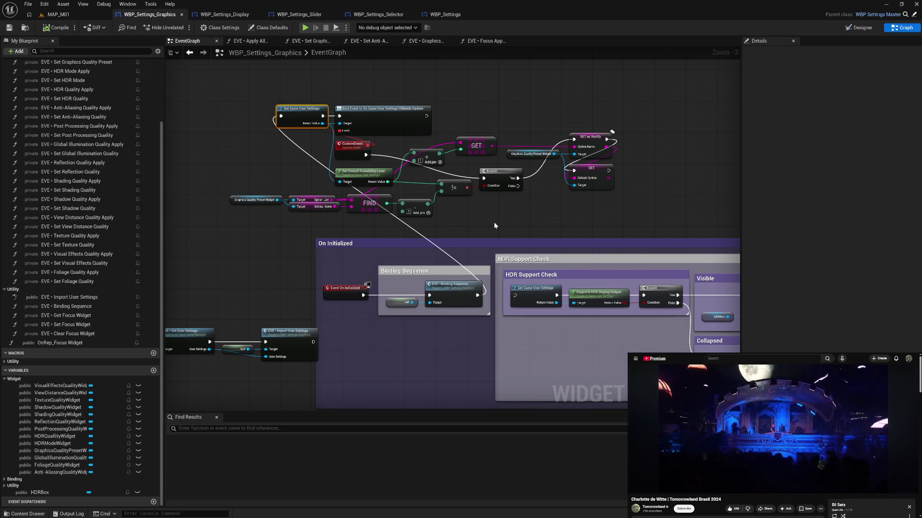
# Wire the CustomEvent into a Print String reading 'Event' and save the blueprint
pyautogui.rightClick(493, 222)
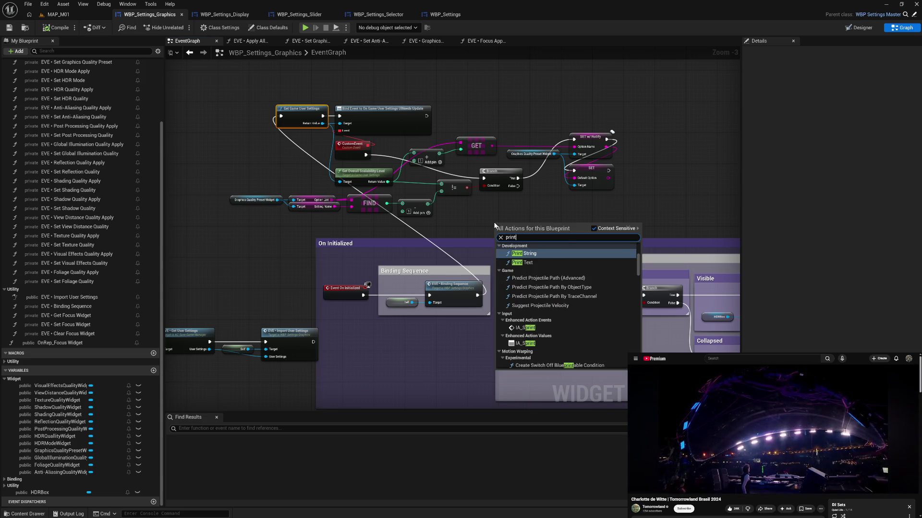
pyautogui.press('Escape')
pyautogui.hotkey('ctrl', 'v')
pyautogui.moveTo(512, 229)
pyautogui.mouseDown()
pyautogui.moveTo(373, 216)
pyautogui.moveTo(471, 96)
pyautogui.mouseUp()
pyautogui.moveTo(365, 156)
pyautogui.mouseDown()
pyautogui.moveTo(453, 97)
pyautogui.moveTo(500, 144)
pyautogui.moveTo(483, 178)
pyautogui.mouseUp()
pyautogui.write('Event')
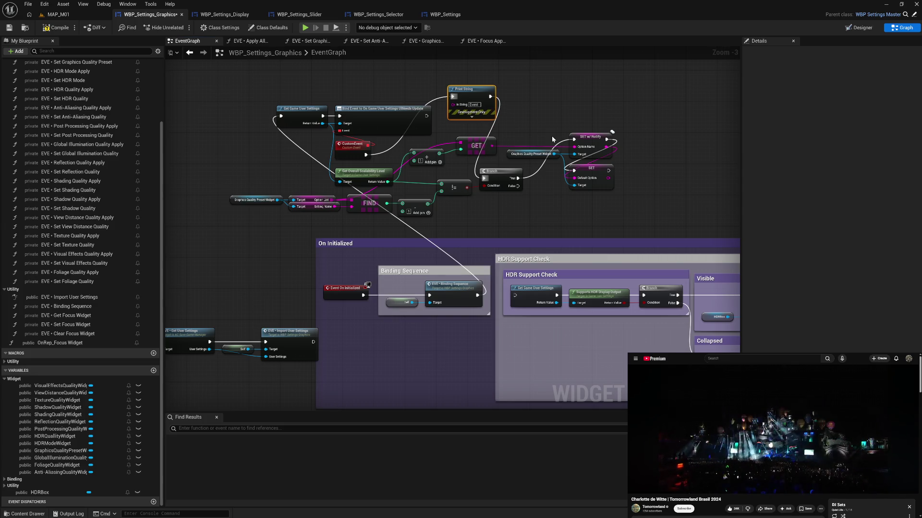
pyautogui.hotkey('ctrl', 's')
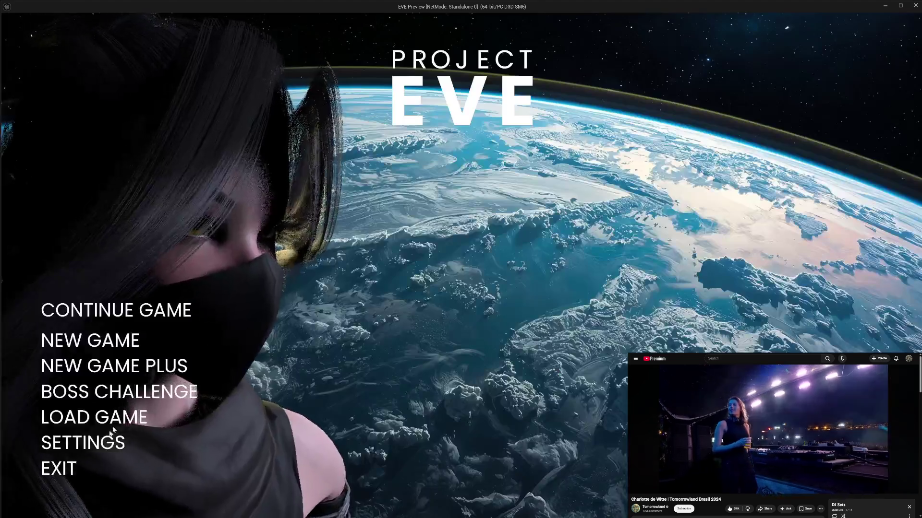
# In Graphics settings, cycle Anti-Aliasing Quality between HIGH and EPIC twice, applying each change
pyautogui.click(91, 441)
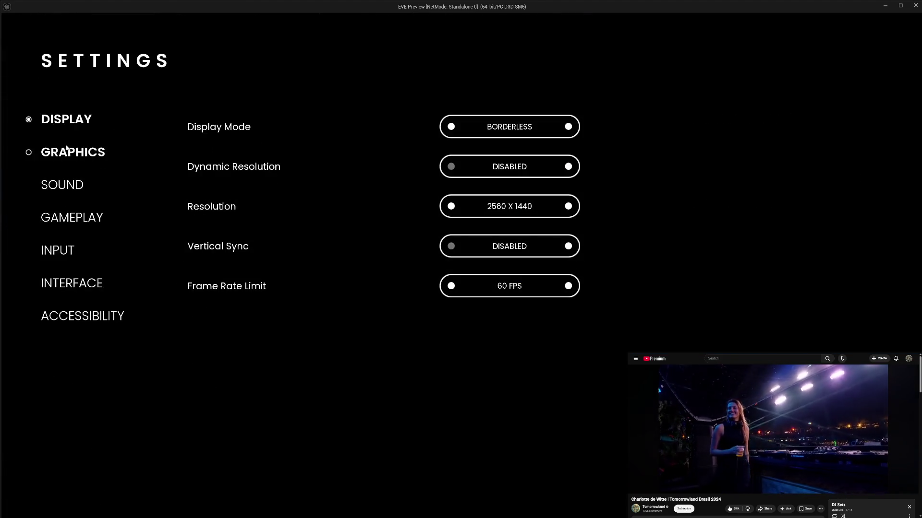
pyautogui.click(96, 159)
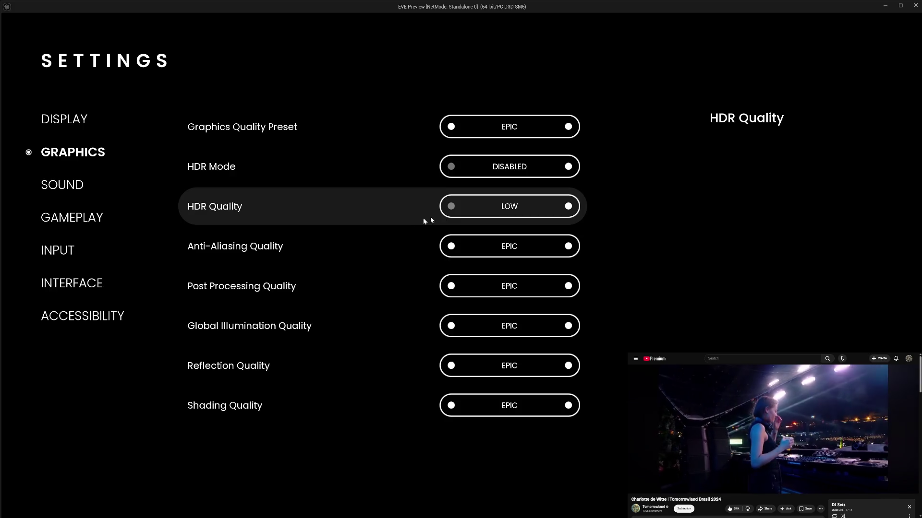
pyautogui.click(452, 247)
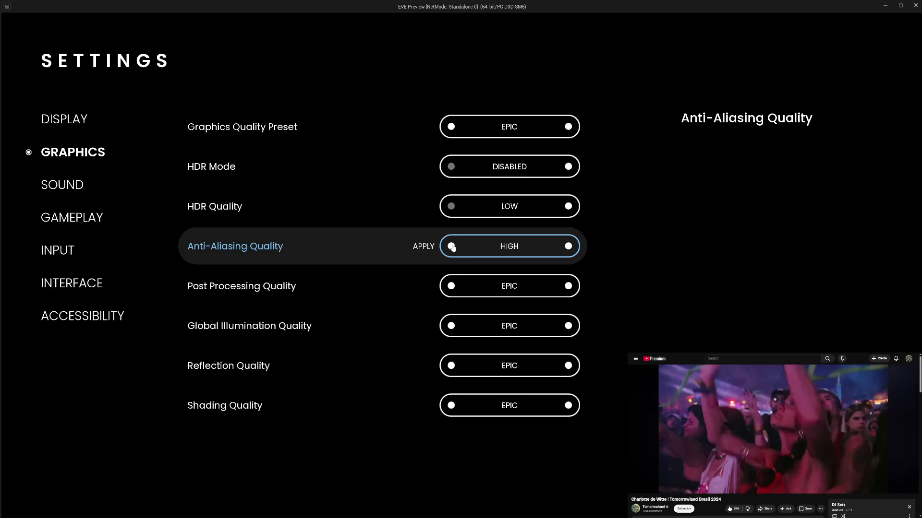
pyautogui.click(425, 250)
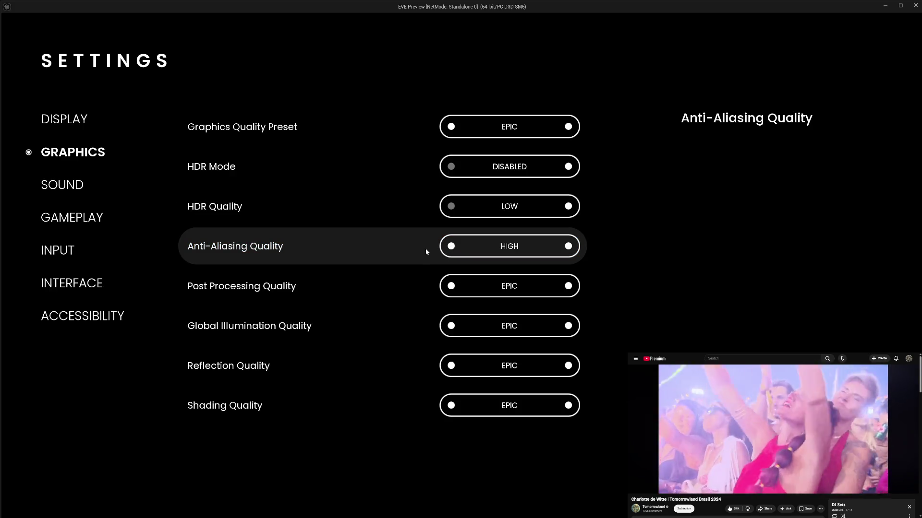
pyautogui.click(569, 247)
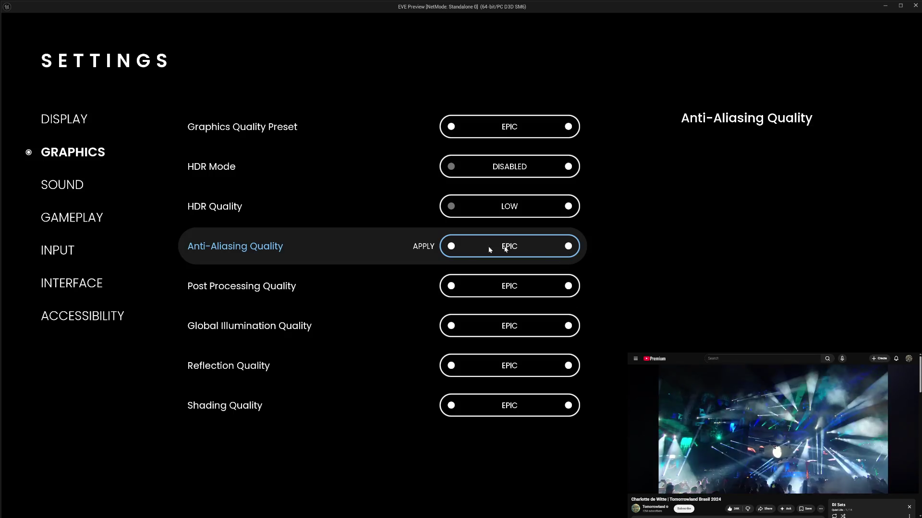
pyautogui.click(451, 248)
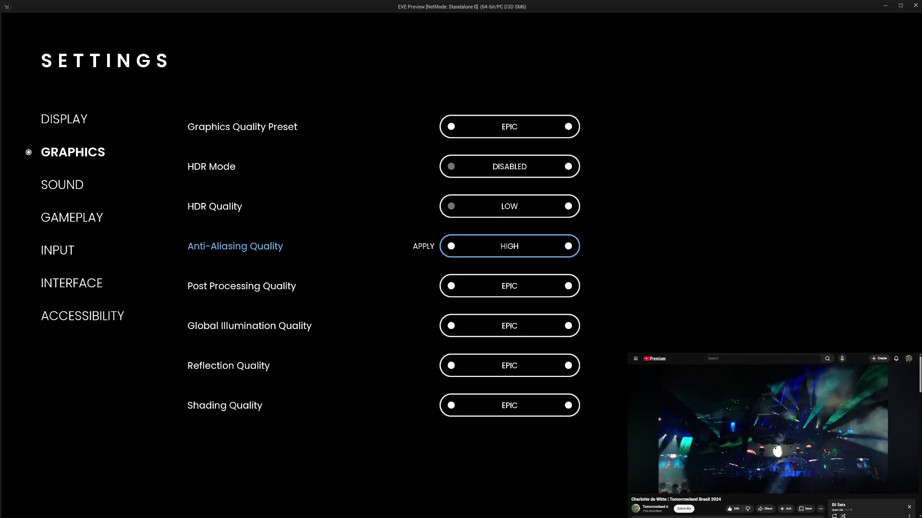
pyautogui.press('Return')
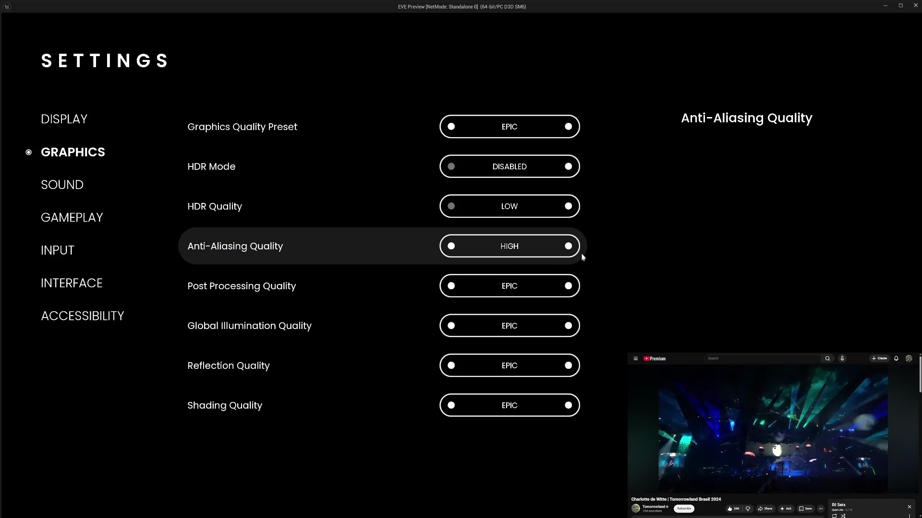
pyautogui.click(568, 248)
pyautogui.click(425, 246)
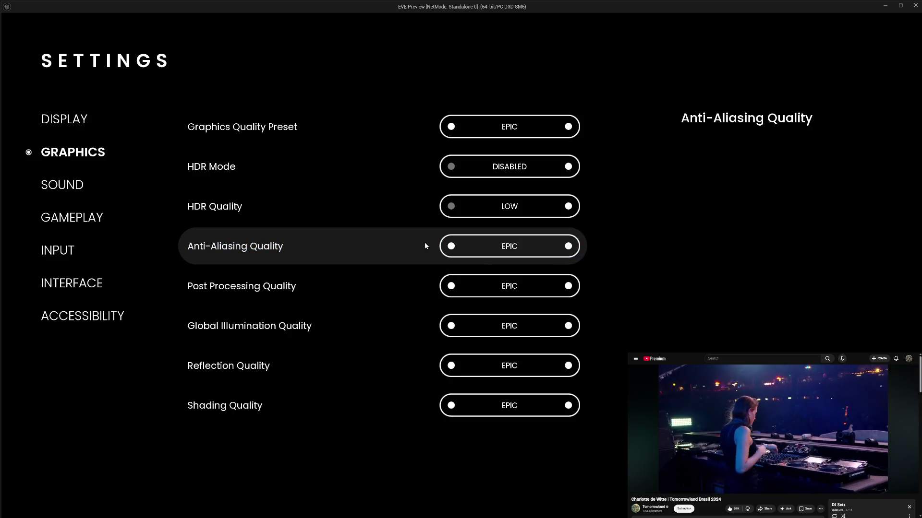
# Apply the Graphics Quality Preset at HIGH, then back at EPIC, and exit the game
pyautogui.click(451, 127)
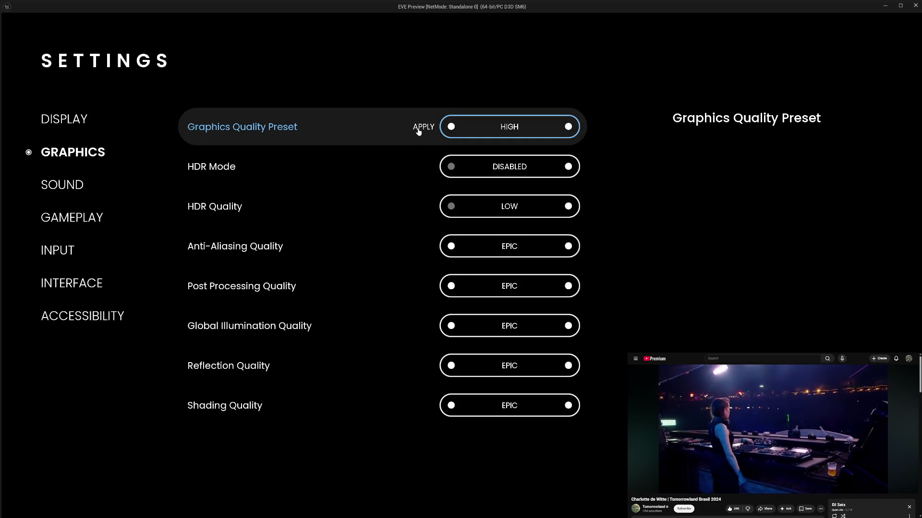
pyautogui.click(419, 129)
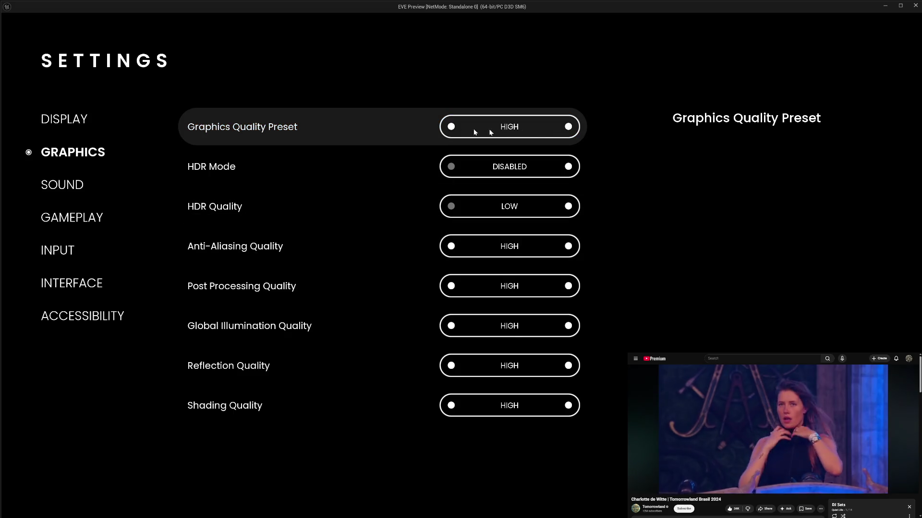
pyautogui.click(568, 127)
pyautogui.click(419, 125)
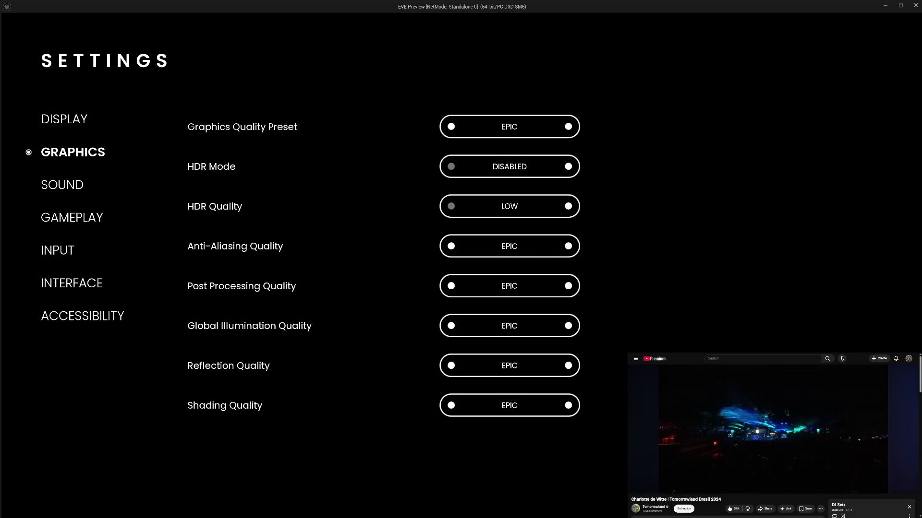
pyautogui.press('Escape')
pyautogui.press('Escape')
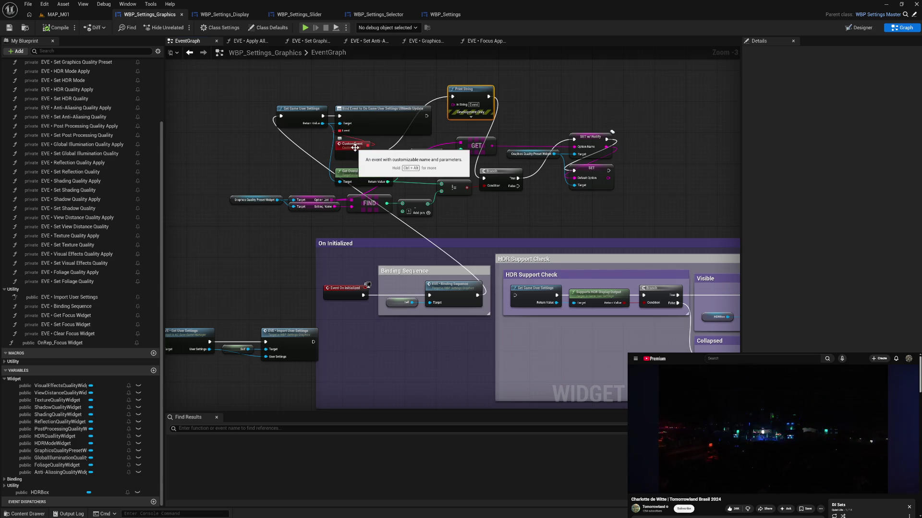
# Add a Bind Event node from the Get Game User Settings return value
pyautogui.click(280, 180)
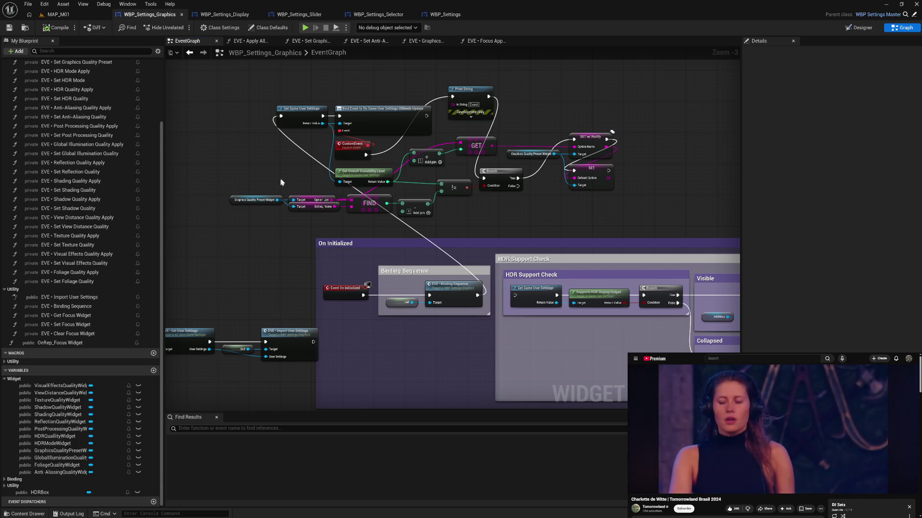
pyautogui.moveTo(378, 49); pyautogui.dragTo(365, 73)
pyautogui.moveTo(323, 150); pyautogui.dragTo(341, 102)
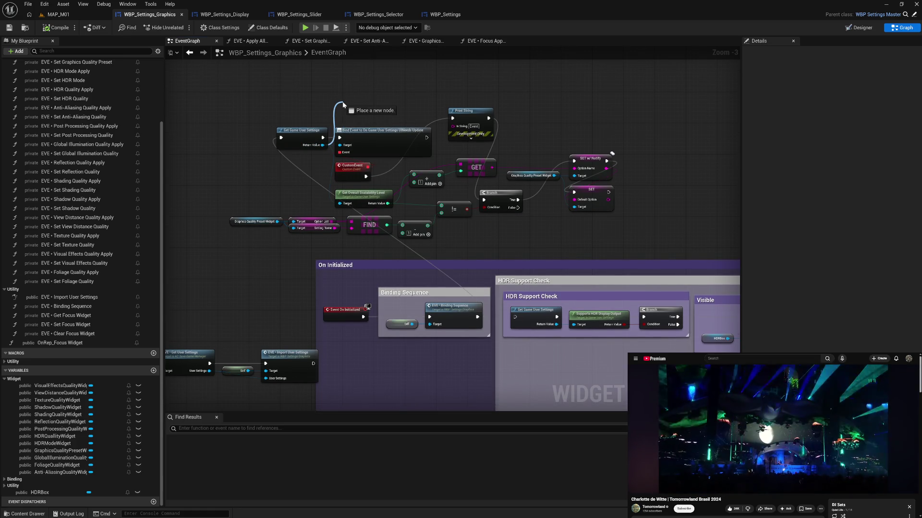
pyautogui.write('bind')
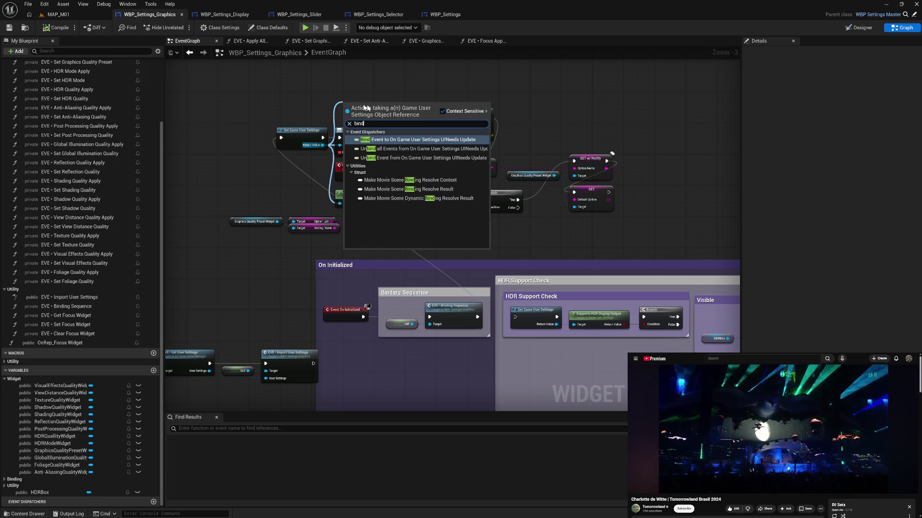
pyautogui.click(409, 142)
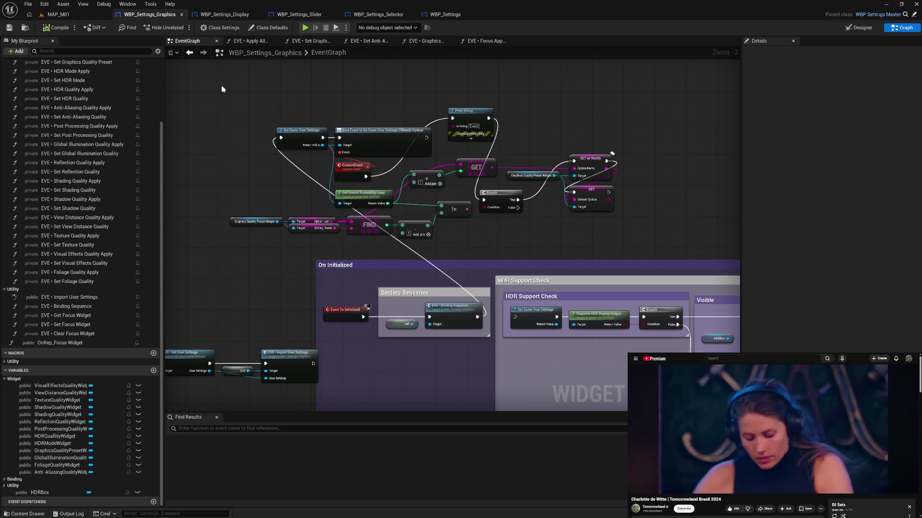
pyautogui.moveTo(251, 145); pyautogui.dragTo(253, 116)
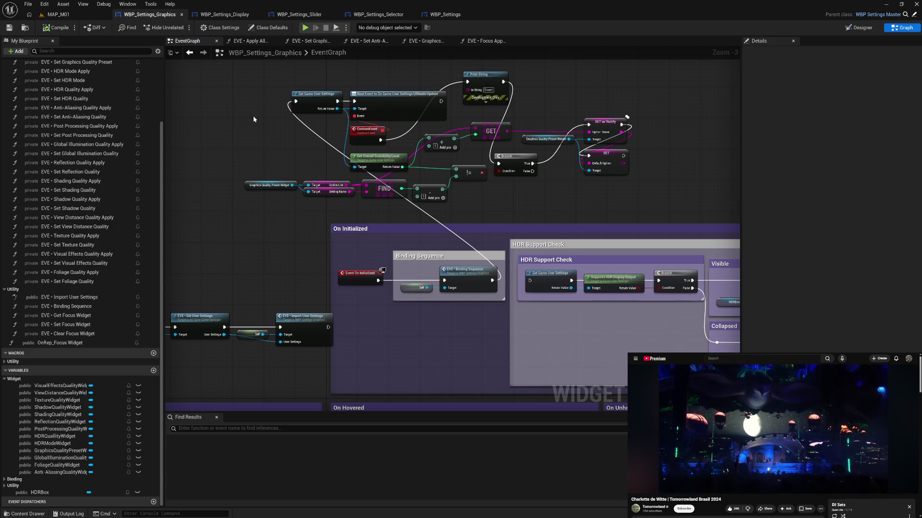
# Delete all nodes above On Initialized and compile WBP_Settings_Graphics
pyautogui.moveTo(245, 87); pyautogui.dragTo(639, 207)
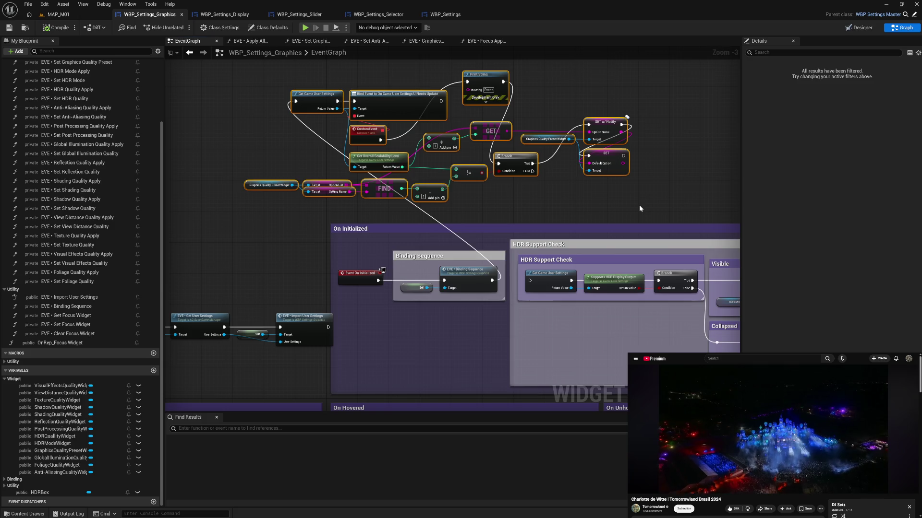
pyautogui.press('Delete')
pyautogui.click(54, 28)
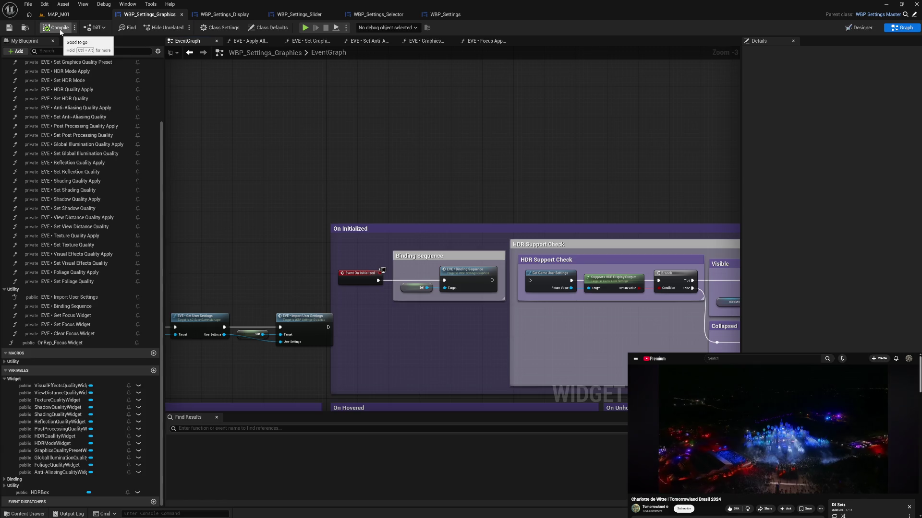
# Open the EVE • Focus Apply Button graph and scroll down to the Apply Settings comment box
pyautogui.click(490, 41)
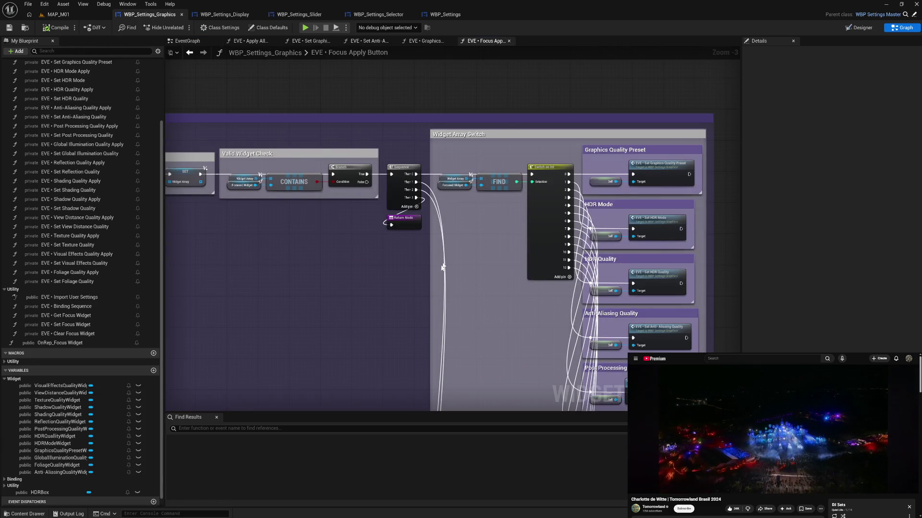
pyautogui.moveTo(481, 307)
pyautogui.mouseDown()
pyautogui.moveTo(438, 281)
pyautogui.moveTo(422, 208)
pyautogui.moveTo(426, 240)
pyautogui.moveTo(434, 181)
pyautogui.moveTo(418, 90)
pyautogui.mouseUp()
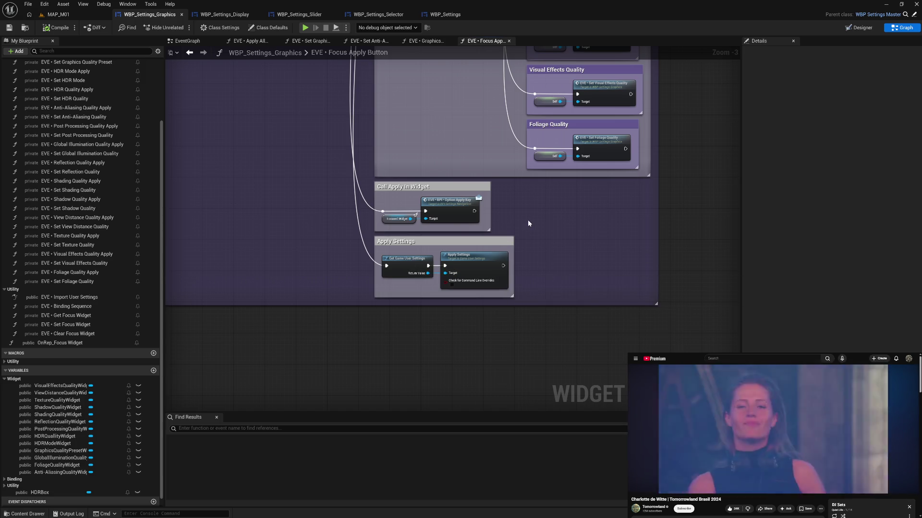
pyautogui.moveTo(528, 218); pyautogui.dragTo(516, 256)
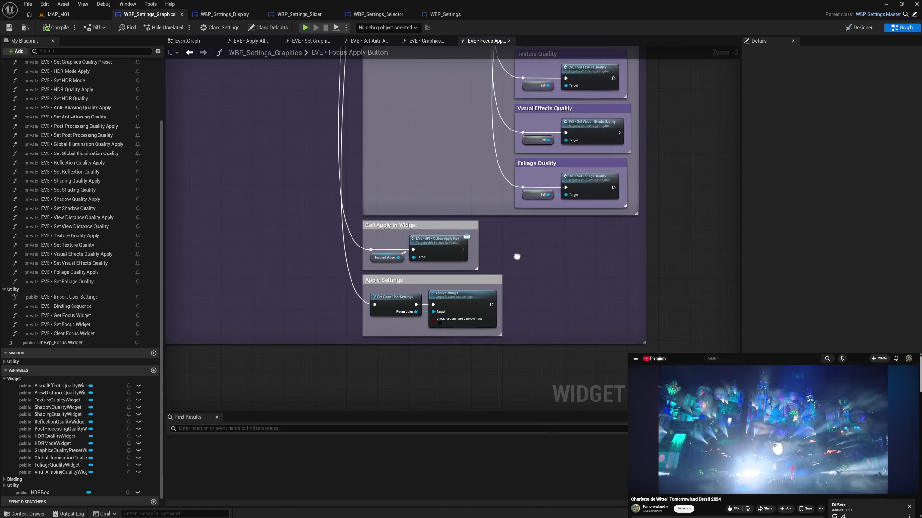
# Select the preset-checking nodes below the function in the Set Anti-Aliasing Quality graph
pyautogui.click(250, 41)
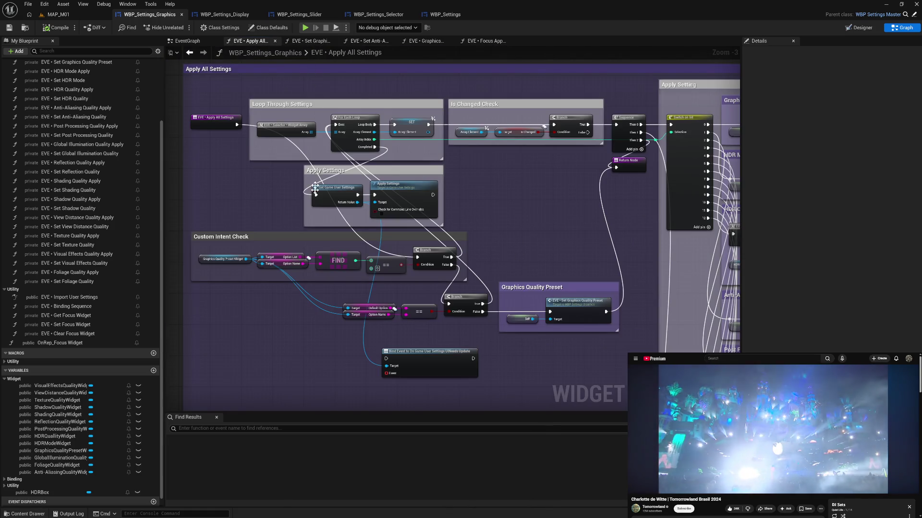
pyautogui.click(311, 40)
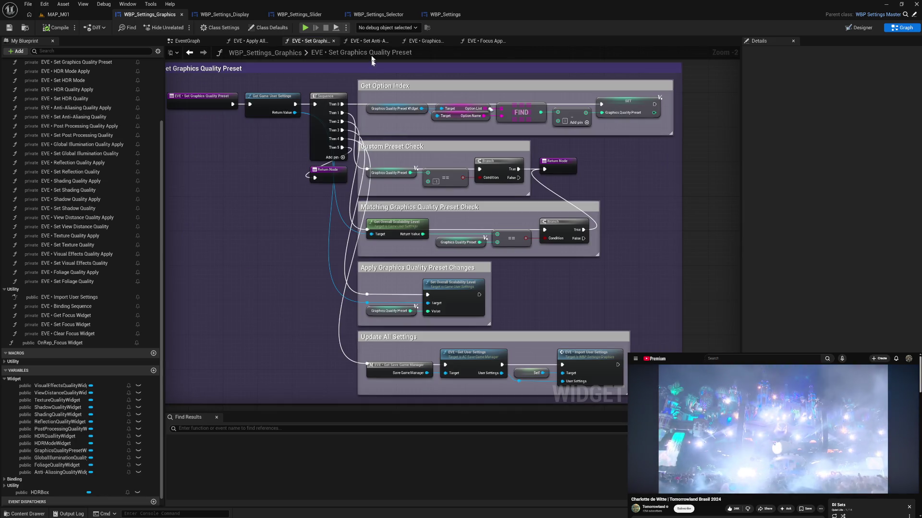
pyautogui.click(368, 41)
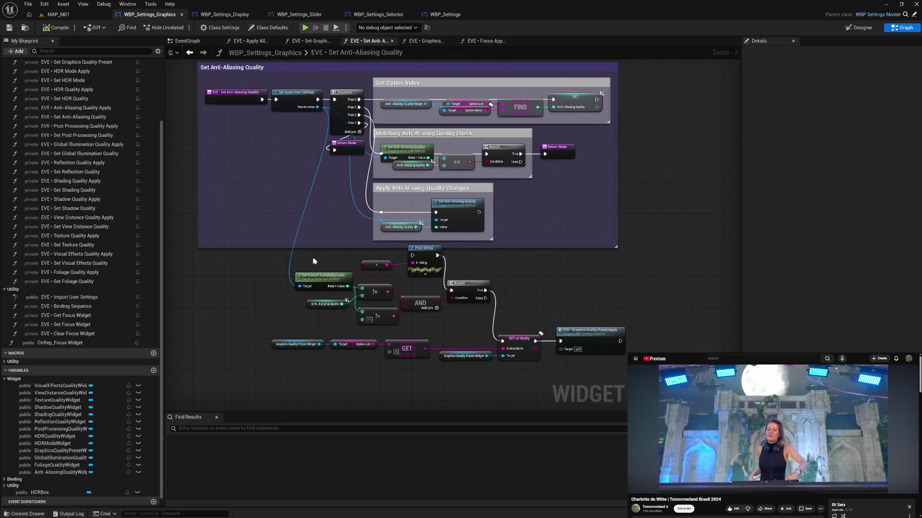
pyautogui.moveTo(283, 255)
pyautogui.mouseDown()
pyautogui.moveTo(569, 377)
pyautogui.moveTo(623, 384)
pyautogui.mouseUp()
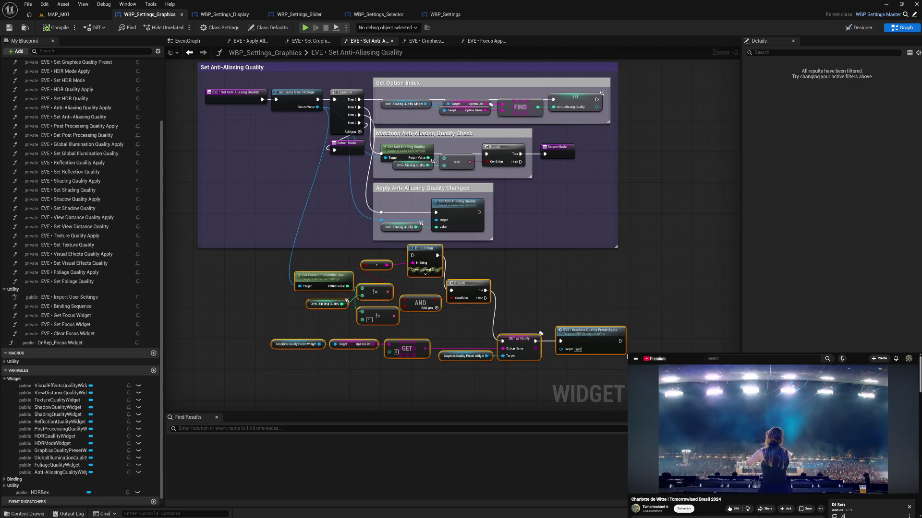
# Paste the nodes into Focus Apply Button and wire Apply Settings' exec into Print String
pyautogui.click(482, 41)
pyautogui.hotkey('ctrl', 'v')
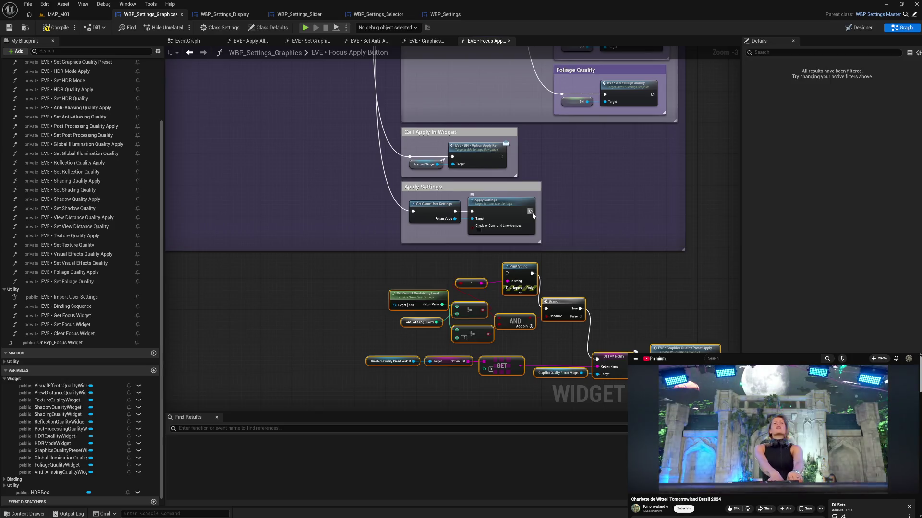
pyautogui.moveTo(530, 212)
pyautogui.mouseDown()
pyautogui.moveTo(533, 247)
pyautogui.moveTo(508, 273)
pyautogui.mouseUp()
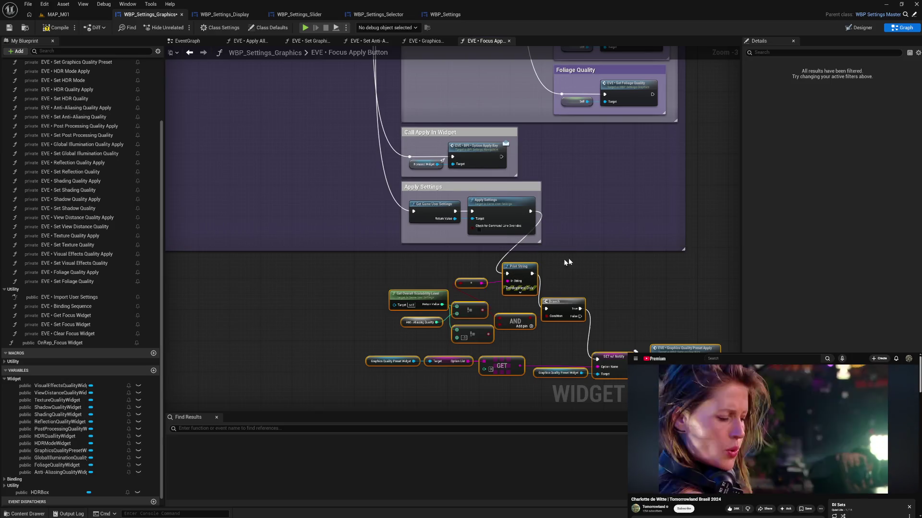
pyautogui.click(573, 261)
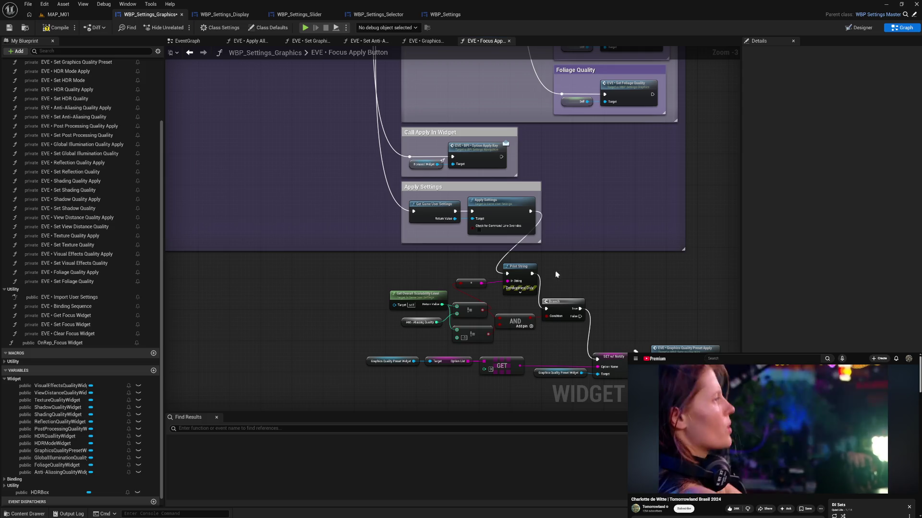
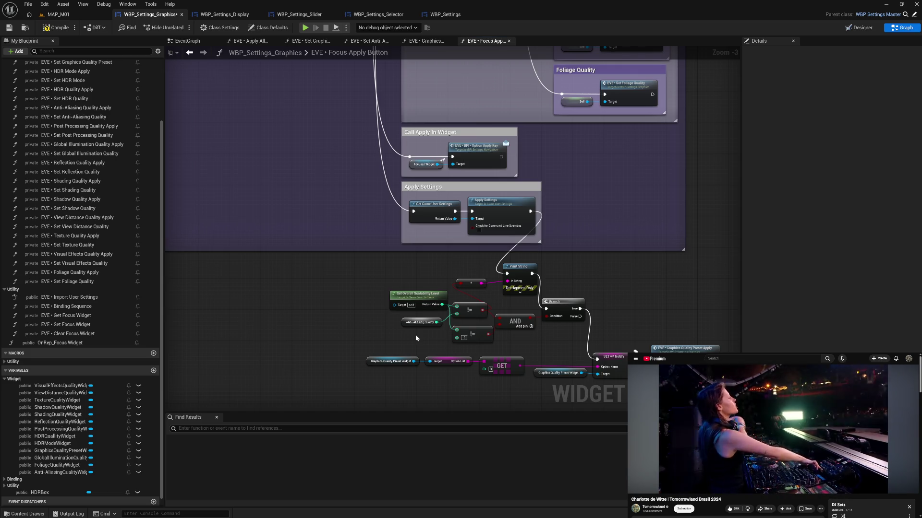
# Nudge the Get Overall Scalability Level node left and pan over to the quality setting nodes
pyautogui.moveTo(422, 298); pyautogui.dragTo(418, 297)
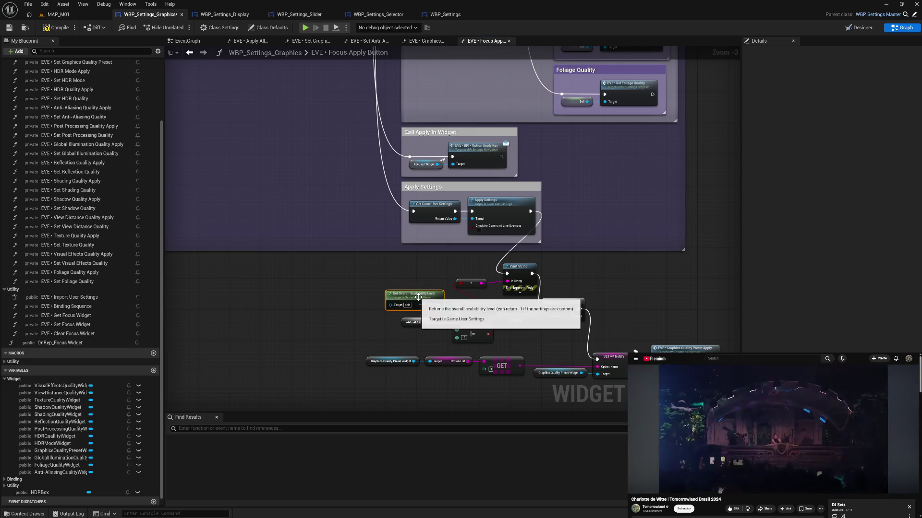
pyautogui.click(383, 325)
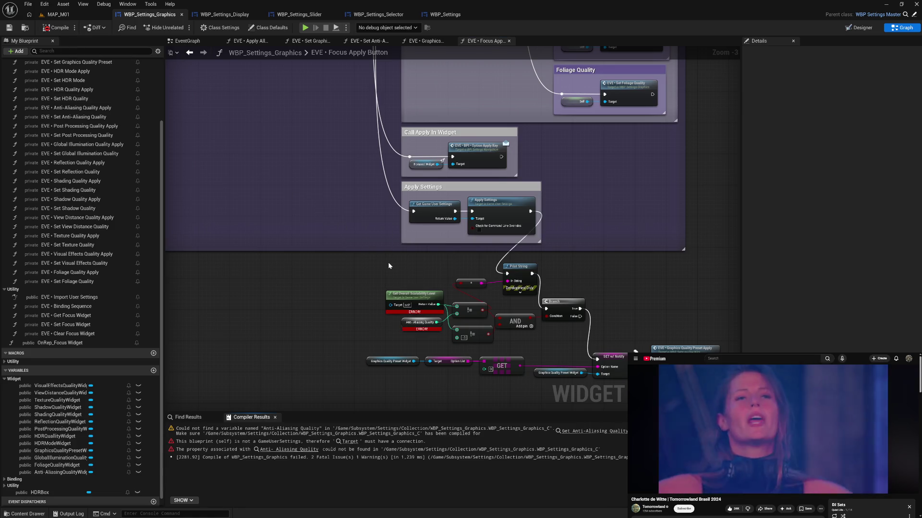
pyautogui.moveTo(345, 201)
pyautogui.mouseDown()
pyautogui.moveTo(405, 329)
pyautogui.moveTo(422, 397)
pyautogui.moveTo(428, 372)
pyautogui.mouseUp()
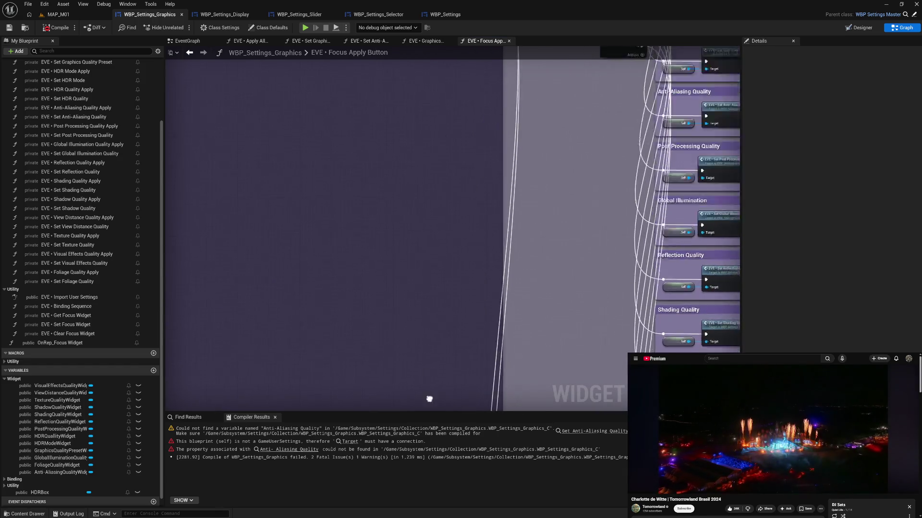
pyautogui.scroll(-1, 400, 277)
pyautogui.scroll(-2, 400, 277)
pyautogui.scroll(2, 361, 251)
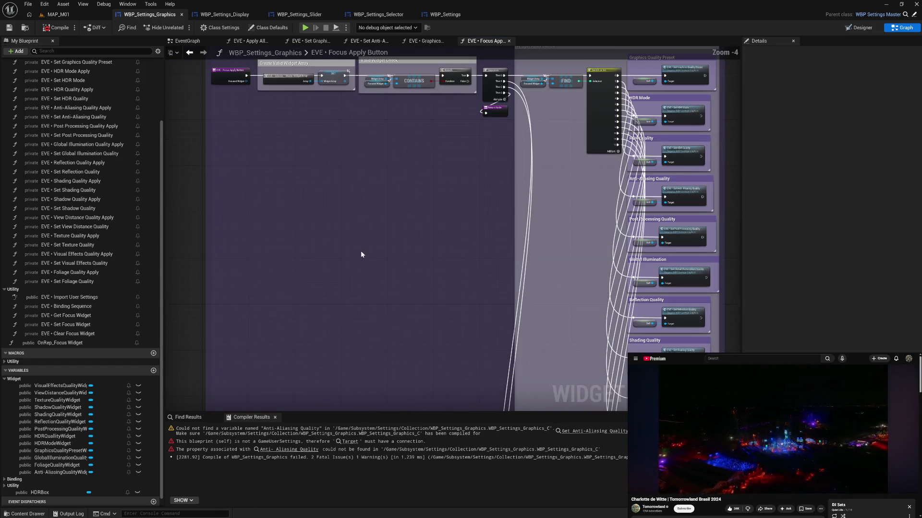
# Center the comparison logic, settle the scalability node beside it, and drag from the preset widget
pyautogui.moveTo(432, 345)
pyautogui.mouseDown()
pyautogui.moveTo(447, 340)
pyautogui.moveTo(422, 189)
pyautogui.moveTo(412, 200)
pyautogui.mouseUp()
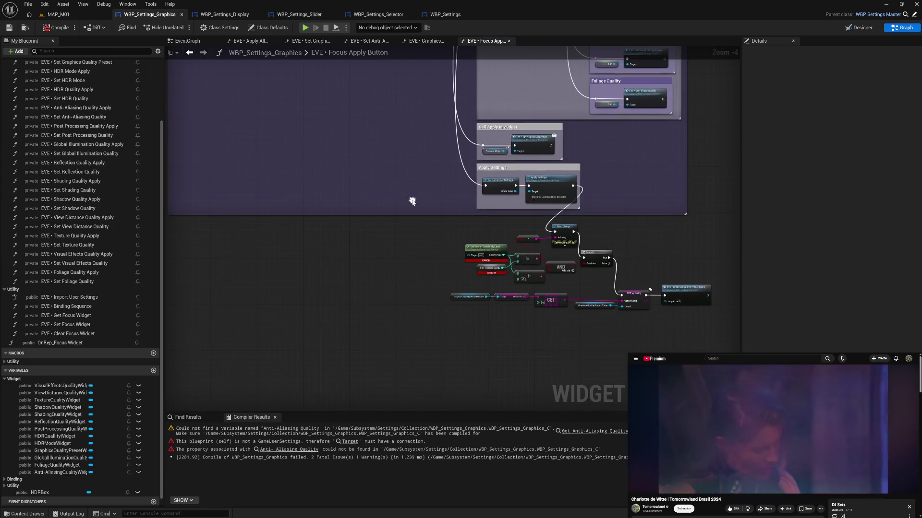
pyautogui.scroll(2, 443, 258)
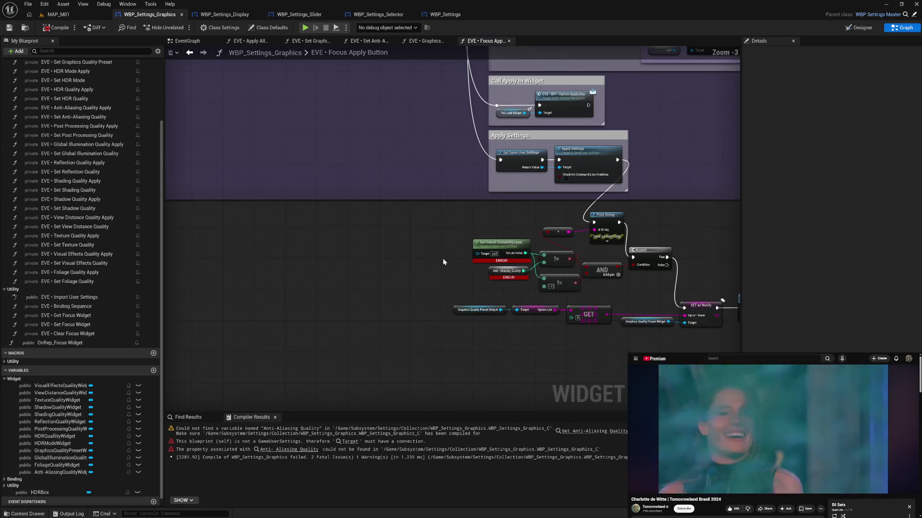
pyautogui.moveTo(354, 263)
pyautogui.mouseDown()
pyautogui.moveTo(313, 266)
pyautogui.moveTo(329, 294)
pyautogui.mouseUp()
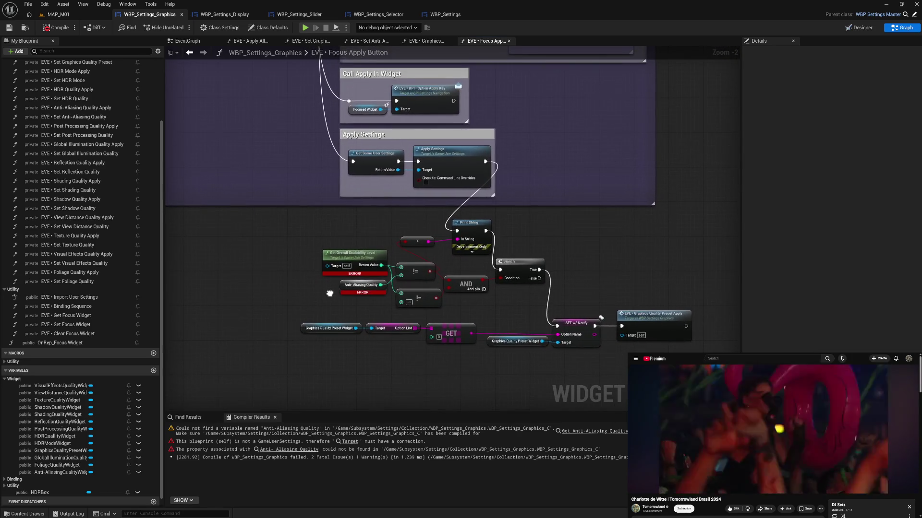
pyautogui.moveTo(367, 260)
pyautogui.mouseDown()
pyautogui.moveTo(356, 225)
pyautogui.moveTo(352, 234)
pyautogui.mouseUp()
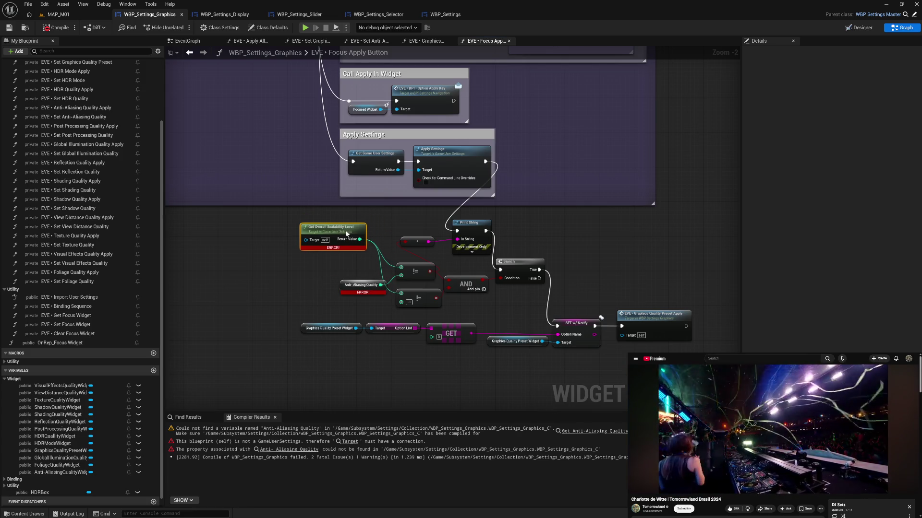
pyautogui.moveTo(351, 234)
pyautogui.mouseDown()
pyautogui.moveTo(356, 257)
pyautogui.moveTo(367, 259)
pyautogui.mouseUp()
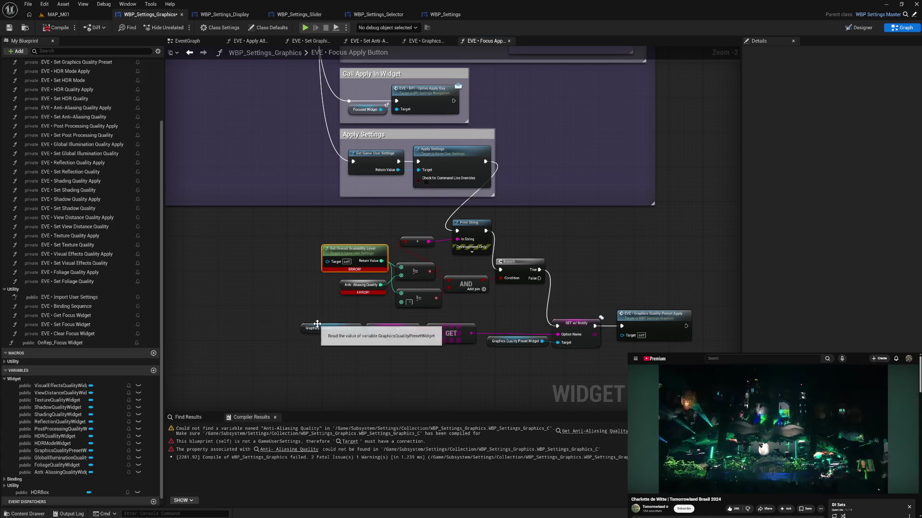
pyautogui.moveTo(372, 329); pyautogui.dragTo(369, 356)
# Add a Get Option Name node for the Graphics Quality Preset Widget beside the GET node
pyautogui.write('name')
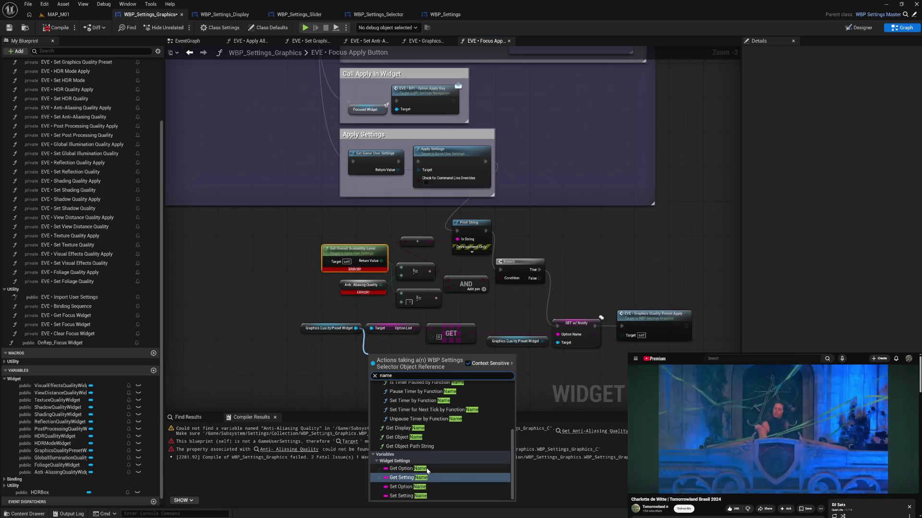
pyautogui.click(408, 469)
pyautogui.moveTo(393, 359)
pyautogui.mouseDown()
pyautogui.moveTo(390, 350)
pyautogui.moveTo(372, 362)
pyautogui.mouseUp()
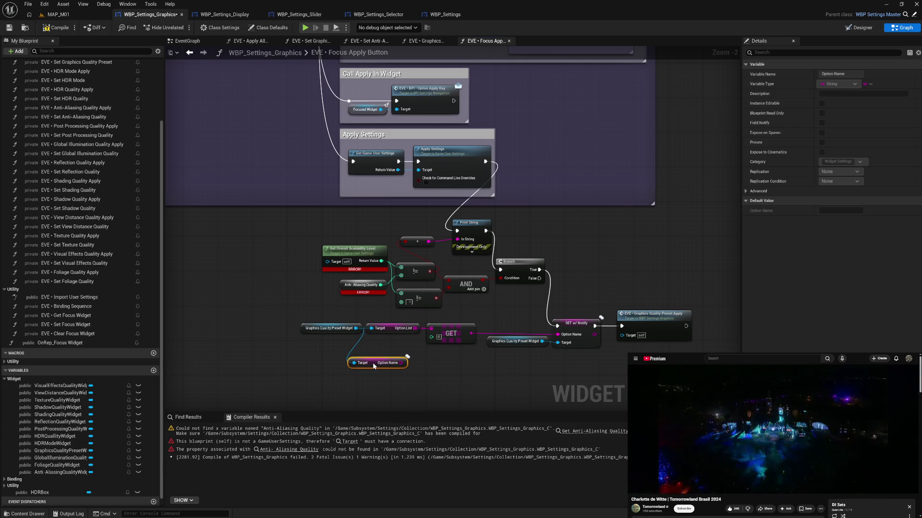
# Add a FIND on the Option List searching for Option Name, and move both nodes down-left
pyautogui.moveTo(415, 329); pyautogui.dragTo(434, 376)
pyautogui.write('find')
pyautogui.click(460, 360)
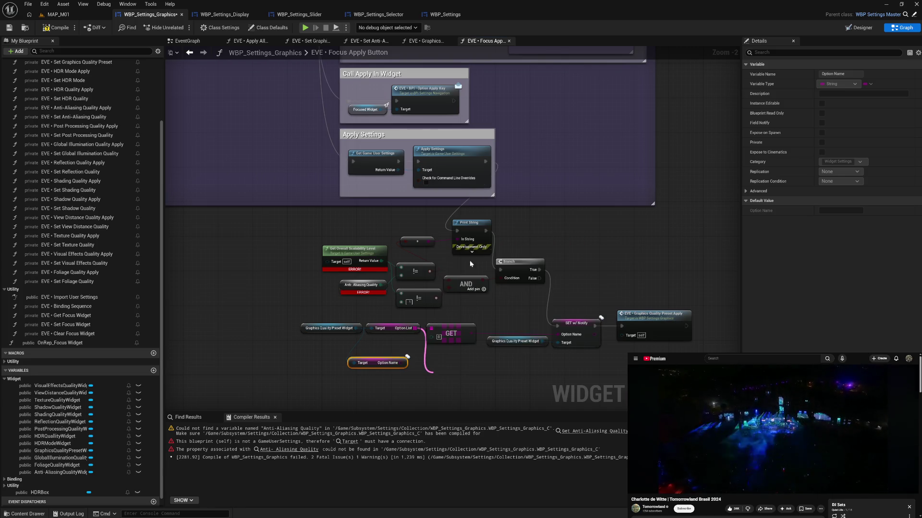
pyautogui.moveTo(402, 362)
pyautogui.mouseDown()
pyautogui.moveTo(442, 384)
pyautogui.moveTo(436, 362)
pyautogui.mouseUp()
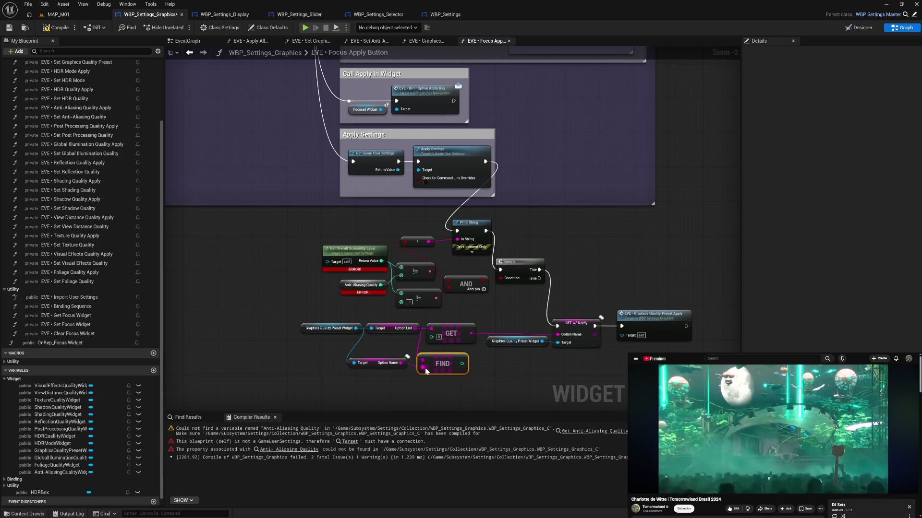
pyautogui.click(376, 365)
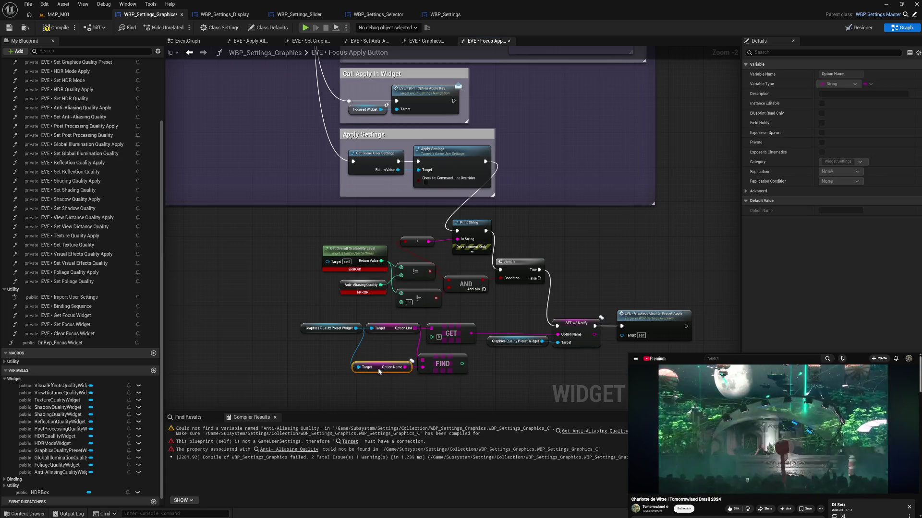
pyautogui.keyDown('ctrl'); pyautogui.click(461, 366); pyautogui.keyUp('ctrl')
pyautogui.moveTo(461, 366)
pyautogui.mouseDown()
pyautogui.moveTo(435, 379)
pyautogui.moveTo(472, 379)
pyautogui.mouseUp()
# Add a Subtract node after FIND's index and select the Option Name, FIND and Subtract nodes
pyautogui.write('su')
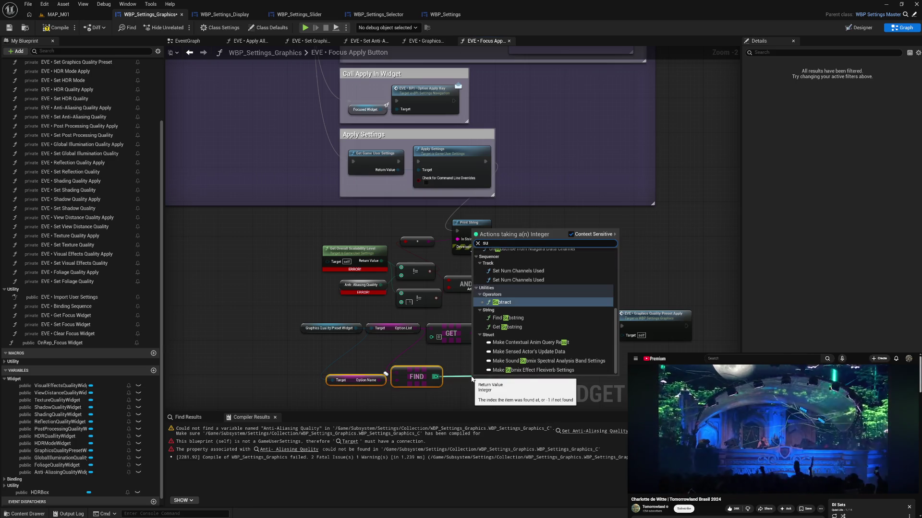
pyautogui.write('bt')
pyautogui.click(512, 266)
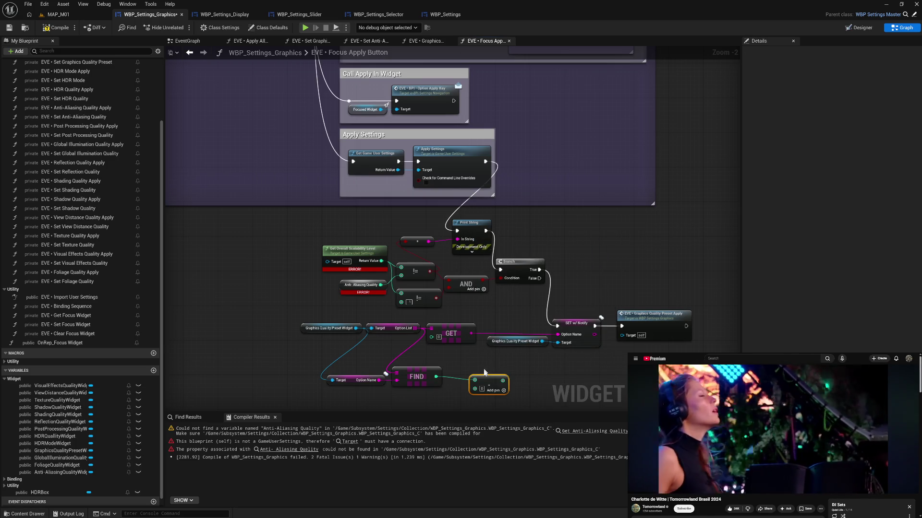
pyautogui.moveTo(486, 384); pyautogui.dragTo(464, 381)
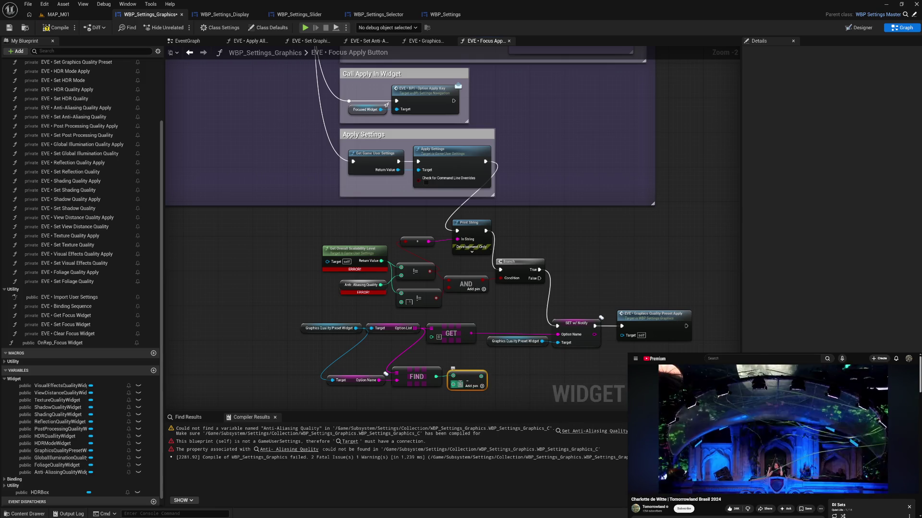
pyautogui.moveTo(377, 364); pyautogui.dragTo(493, 402)
# Duplicate the Get Overall Scalability Level node and place the copy near the Subtract node
pyautogui.moveTo(425, 374); pyautogui.dragTo(422, 376)
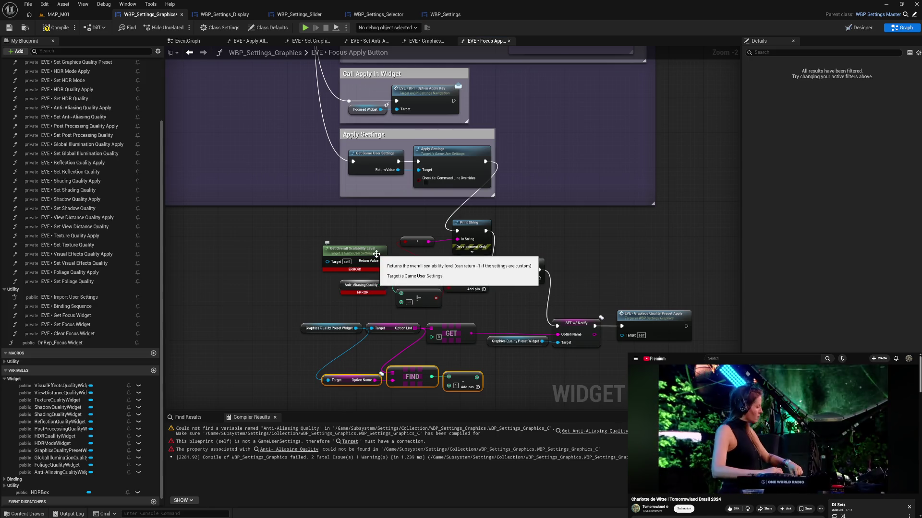
pyautogui.moveTo(376, 253); pyautogui.dragTo(336, 256)
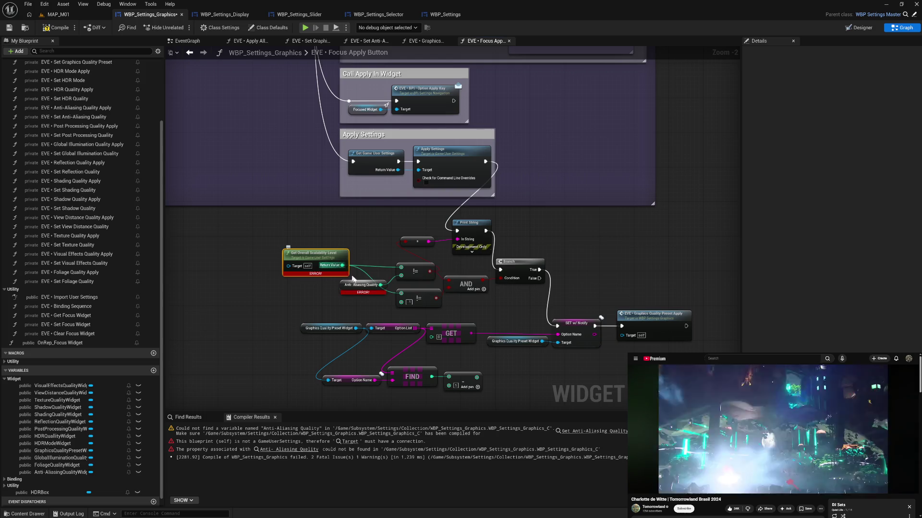
pyautogui.hotkey('ctrl', 'c')
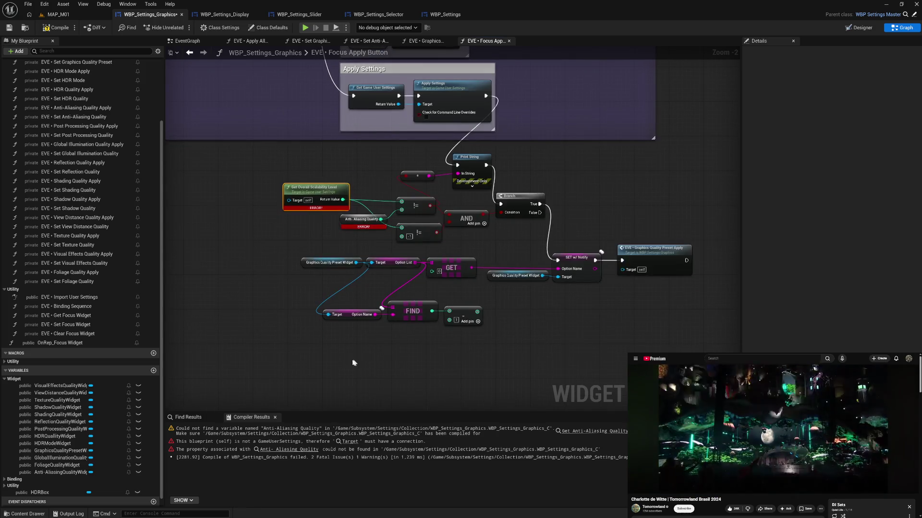
pyautogui.hotkey('ctrl', 'v')
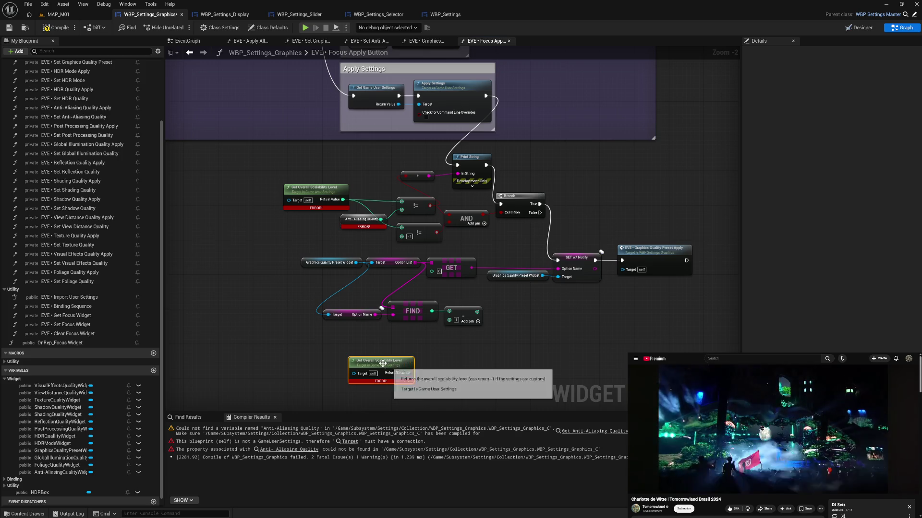
pyautogui.moveTo(382, 362); pyautogui.dragTo(412, 358)
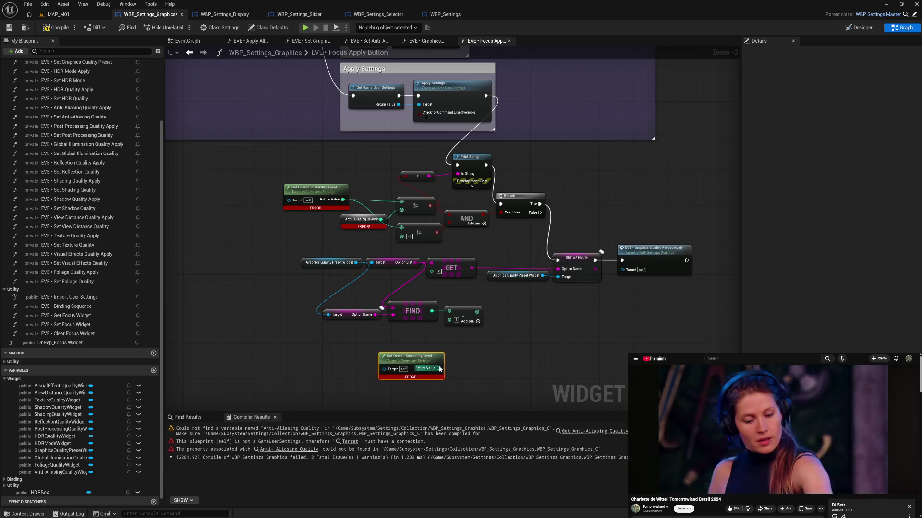
# Compare Subtract with the copied scalability level using ==, and feed the result into a new Branch
pyautogui.moveTo(476, 312); pyautogui.dragTo(504, 321)
pyautogui.click(540, 355)
pyautogui.moveTo(438, 368); pyautogui.dragTo(505, 332)
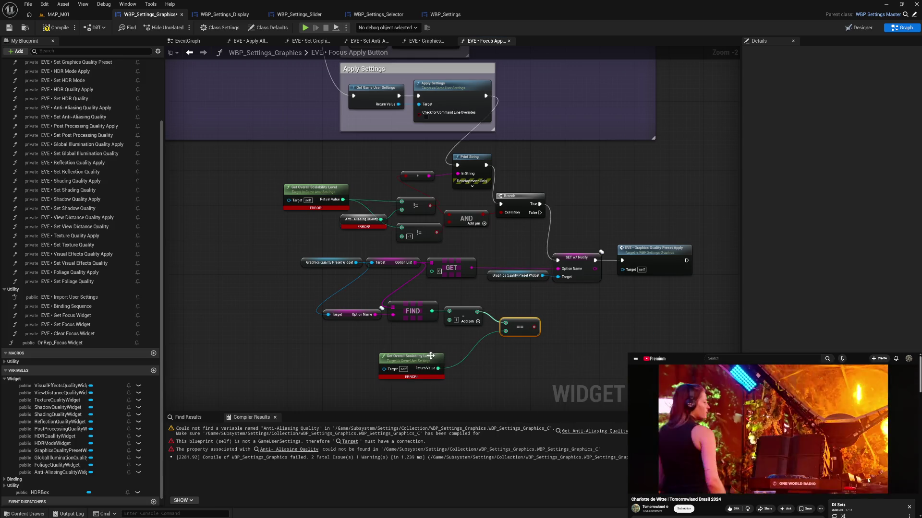
pyautogui.moveTo(432, 355); pyautogui.dragTo(462, 338)
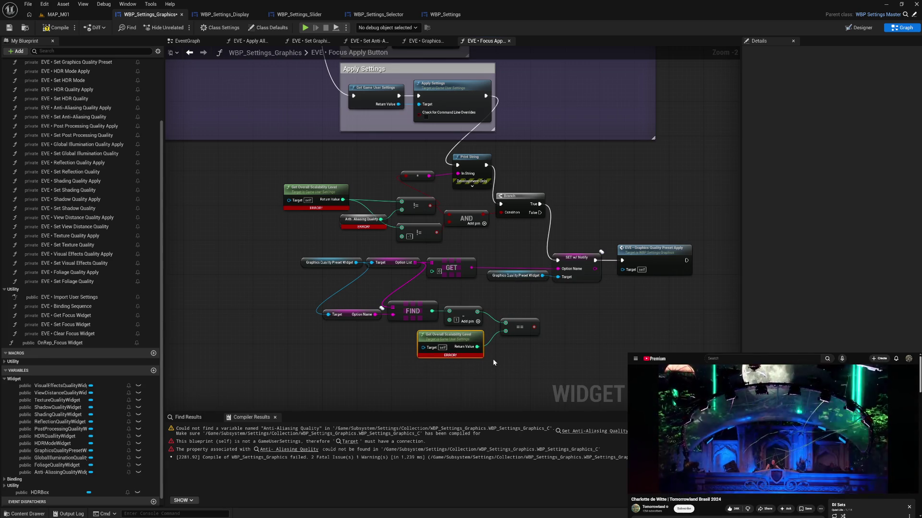
pyautogui.moveTo(511, 298)
pyautogui.mouseDown()
pyautogui.moveTo(512, 380)
pyautogui.moveTo(514, 278)
pyautogui.moveTo(542, 307)
pyautogui.moveTo(563, 310)
pyautogui.mouseUp()
pyautogui.press('b')
pyautogui.click(550, 287)
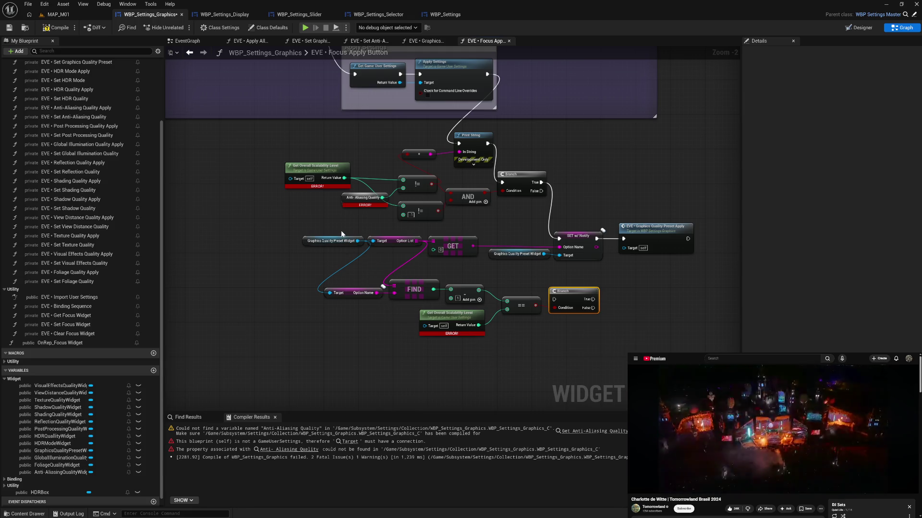
pyautogui.moveTo(341, 234); pyautogui.dragTo(379, 247)
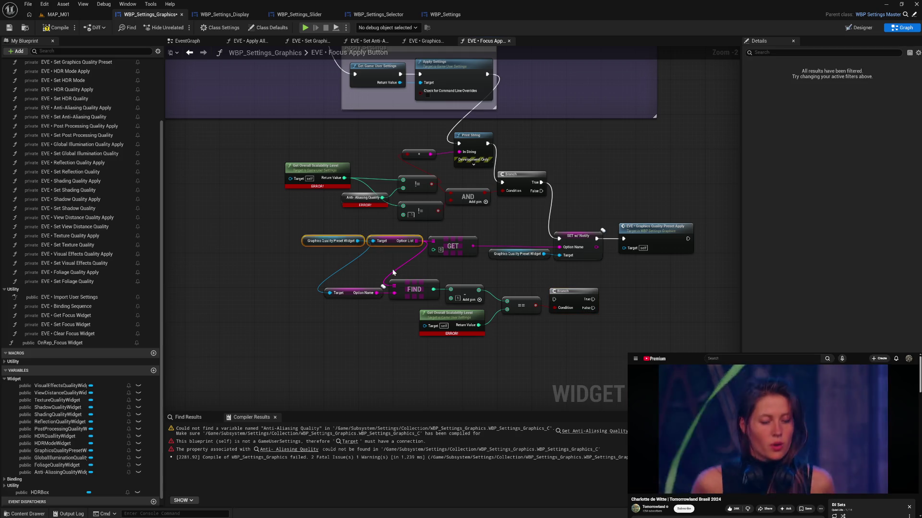
# Duplicate the preset widget and Option Name getters, deleting the extra pasted Option List getter
pyautogui.hotkey('ctrl', 'c')
pyautogui.hotkey('ctrl', 'v')
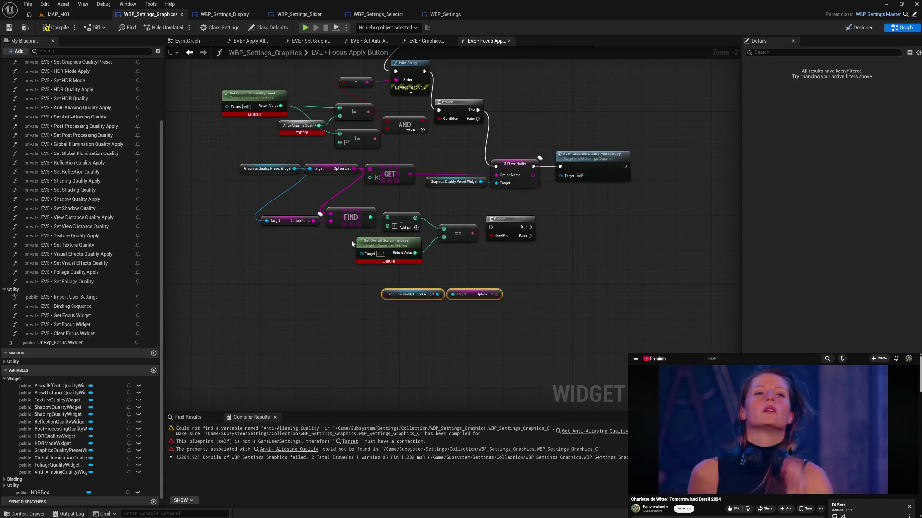
pyautogui.click(298, 221)
pyautogui.hotkey('ctrl', 'c')
pyautogui.hotkey('ctrl', 'v')
pyautogui.click(464, 294)
pyautogui.press('Delete')
# Add SET w/ Notify Option Name and SET Default Option nodes on the copied preset widget
pyautogui.moveTo(438, 294); pyautogui.dragTo(457, 294)
pyautogui.write('set')
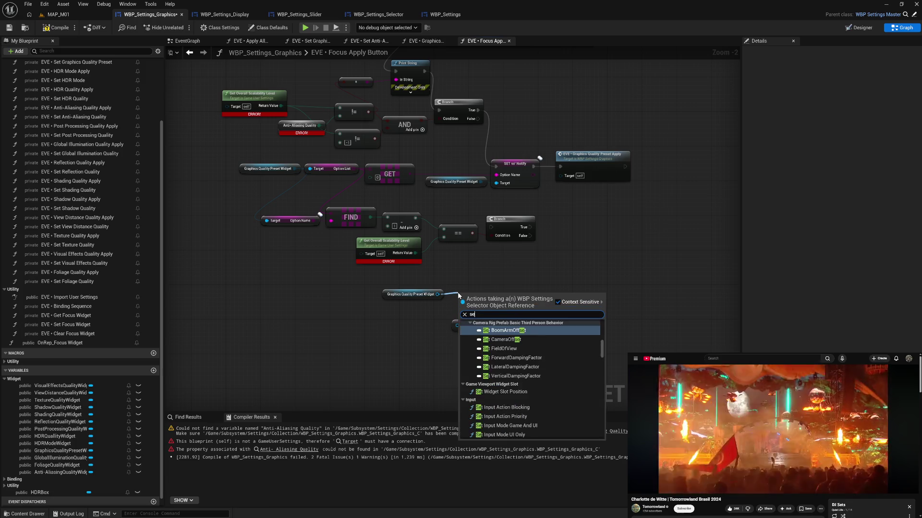
pyautogui.write(' op')
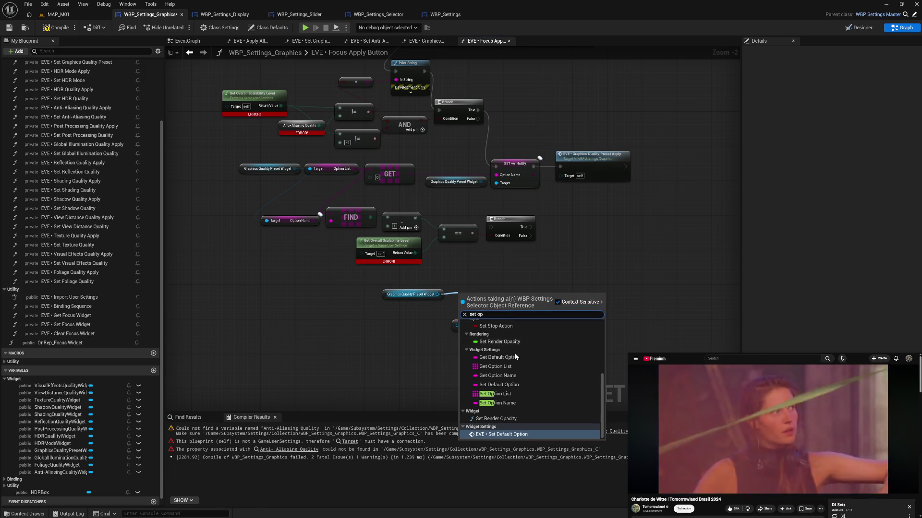
pyautogui.write('t')
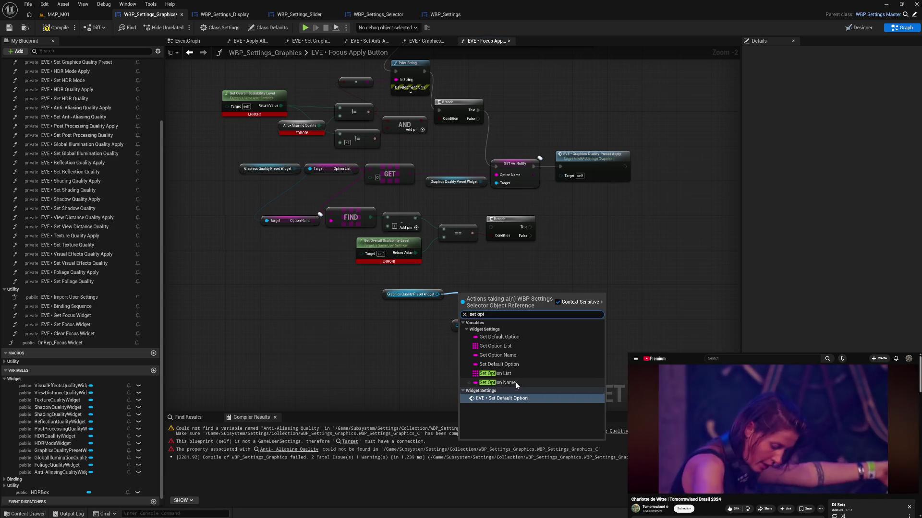
pyautogui.click(498, 382)
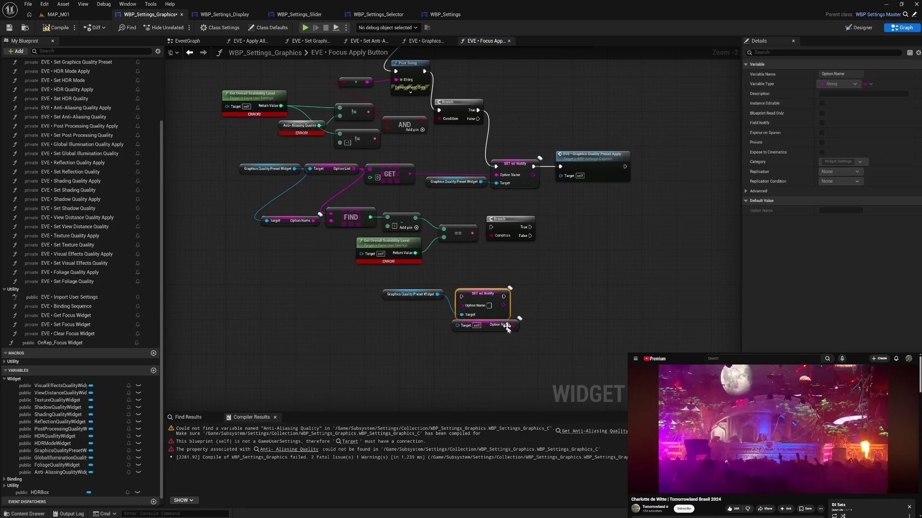
pyautogui.moveTo(477, 299)
pyautogui.mouseDown()
pyautogui.moveTo(474, 281)
pyautogui.moveTo(465, 310)
pyautogui.moveTo(475, 316)
pyautogui.mouseUp()
pyautogui.write('set def')
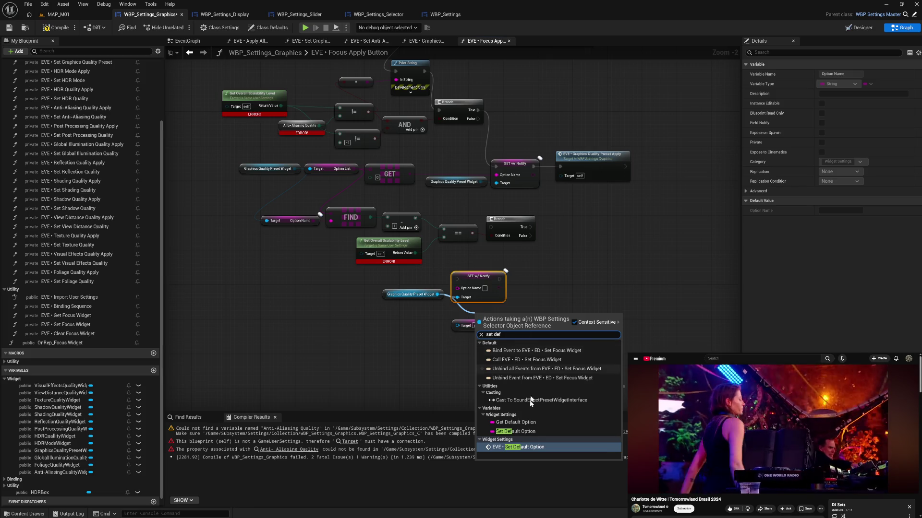
pyautogui.click(532, 431)
pyautogui.moveTo(510, 321)
pyautogui.mouseDown()
pyautogui.moveTo(556, 273)
pyautogui.moveTo(522, 279)
pyautogui.mouseUp()
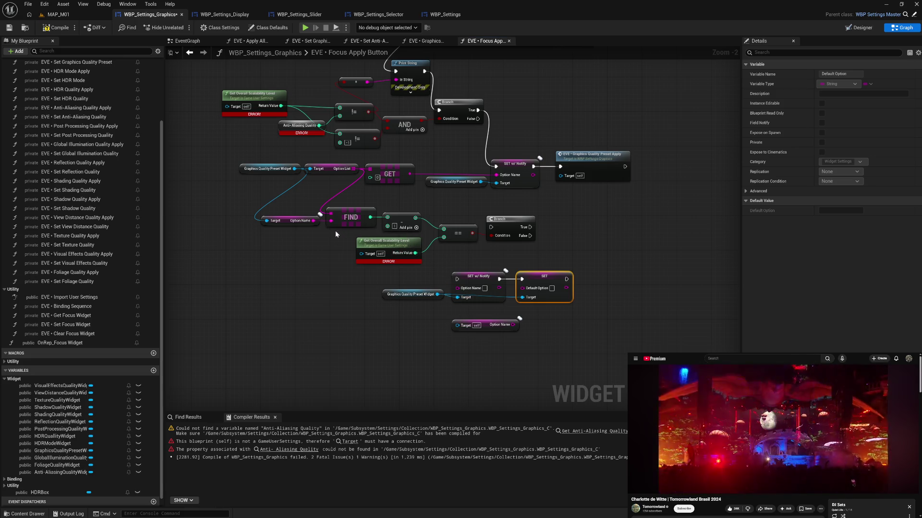
# Delete the leftover Option Name getter and select the preset widget and Option List getters
pyautogui.click(482, 325)
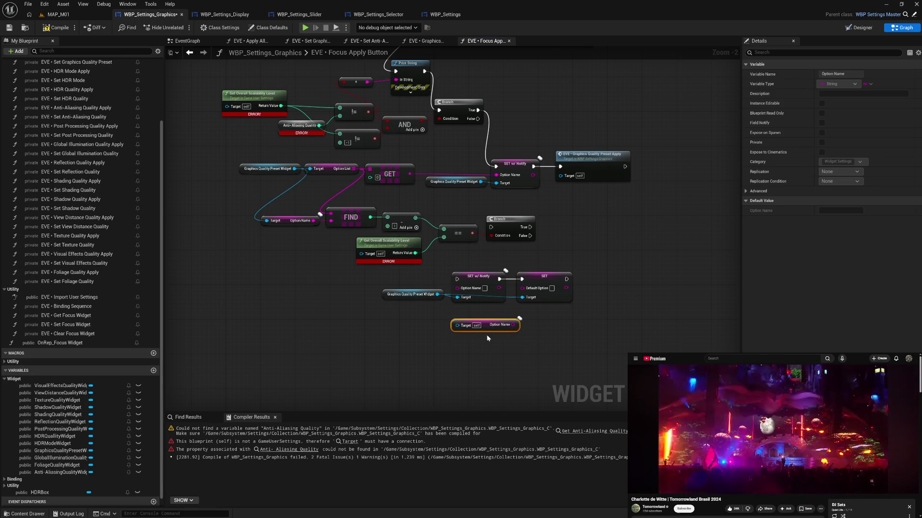
pyautogui.press('Delete')
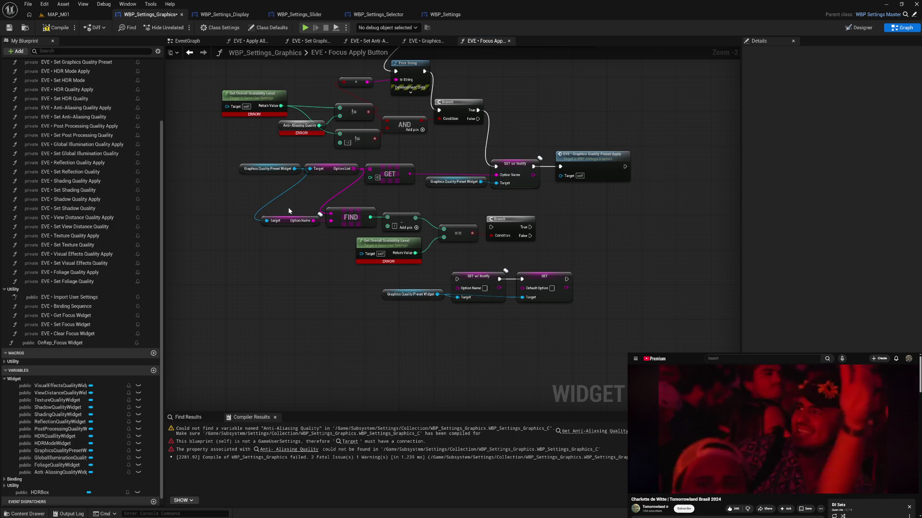
pyautogui.moveTo(284, 160); pyautogui.dragTo(337, 182)
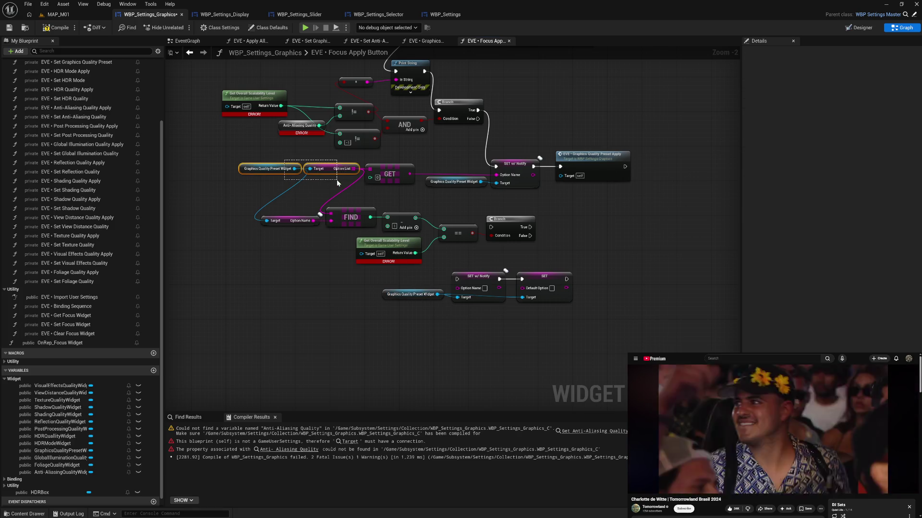
# Paste an Option List getter targeting the preset widget, and add an integer Add to the scalability level
pyautogui.hotkey('ctrl', 'c')
pyautogui.hotkey('ctrl', 'v')
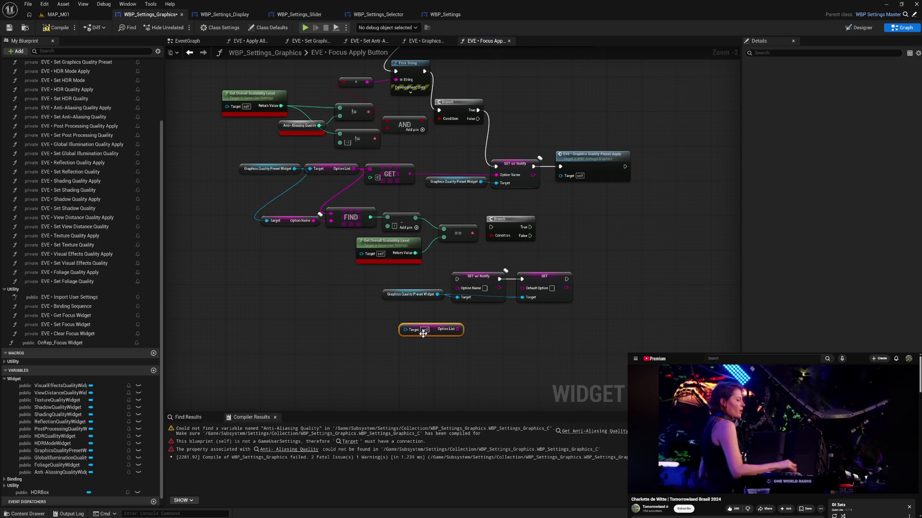
pyautogui.moveTo(431, 333); pyautogui.dragTo(452, 329)
pyautogui.moveTo(437, 295)
pyautogui.mouseDown()
pyautogui.moveTo(444, 310)
pyautogui.moveTo(434, 329)
pyautogui.moveTo(463, 325)
pyautogui.mouseUp()
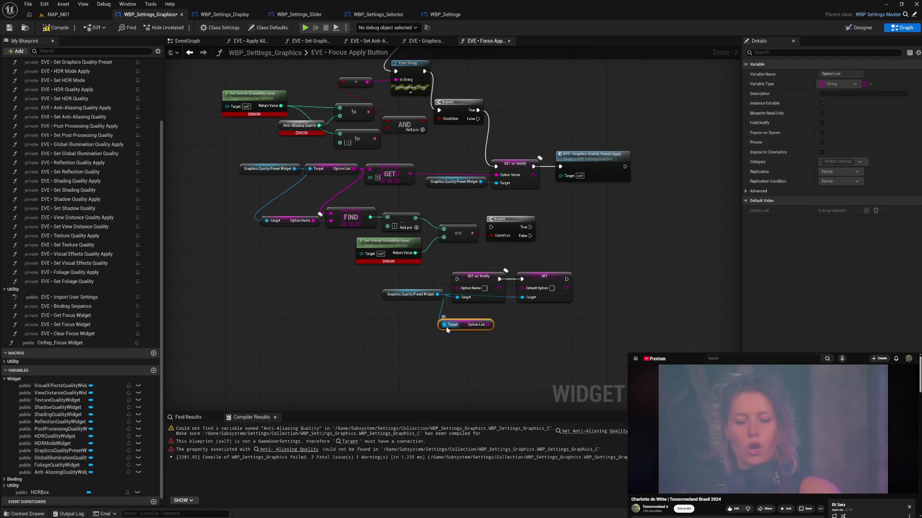
pyautogui.moveTo(415, 253); pyautogui.dragTo(413, 346)
pyautogui.write('add')
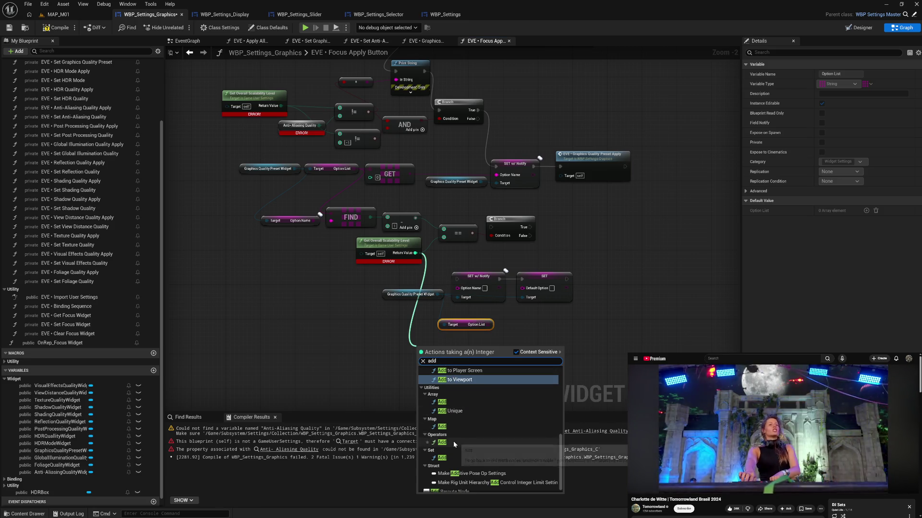
pyautogui.click(454, 442)
pyautogui.moveTo(419, 360); pyautogui.dragTo(424, 360)
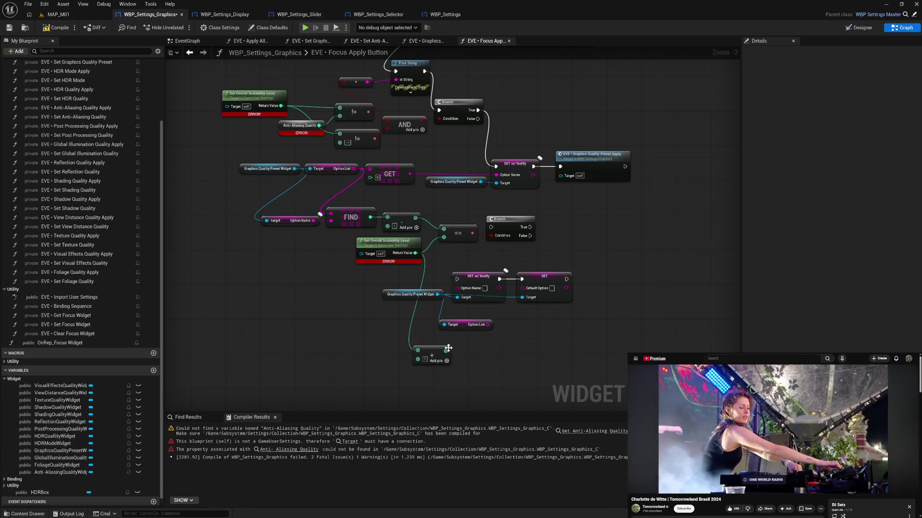
# Add an array GET on the Option List indexed by the Add result, beside the Branch
pyautogui.moveTo(487, 324); pyautogui.dragTo(517, 331)
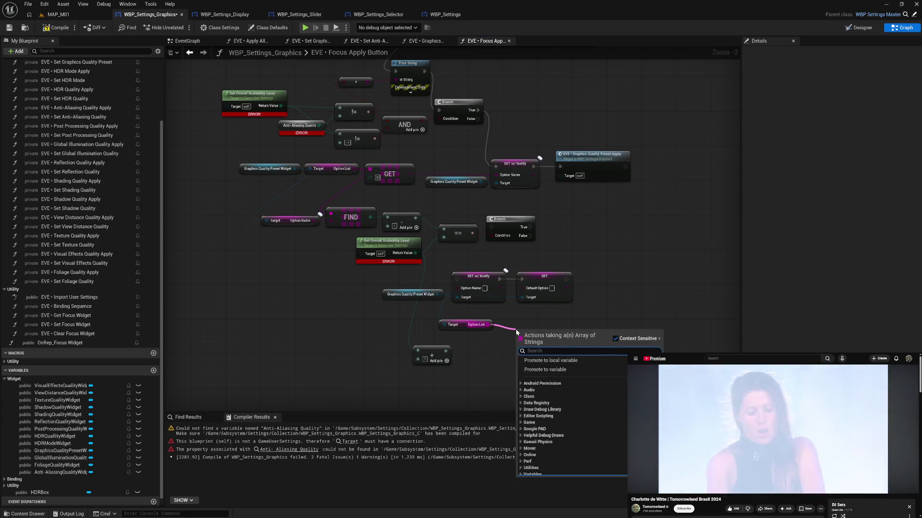
pyautogui.write('ge')
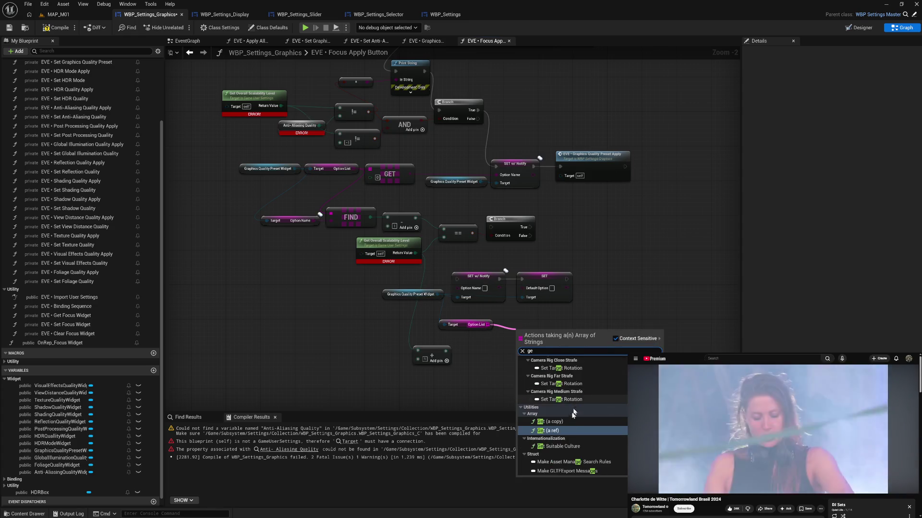
pyautogui.click(547, 421)
pyautogui.moveTo(532, 339); pyautogui.dragTo(515, 327)
pyautogui.moveTo(445, 351)
pyautogui.mouseDown()
pyautogui.moveTo(499, 342)
pyautogui.moveTo(509, 309)
pyautogui.moveTo(441, 286)
pyautogui.moveTo(576, 367)
pyautogui.mouseUp()
pyautogui.moveTo(475, 278)
pyautogui.mouseDown()
pyautogui.moveTo(540, 278)
pyautogui.moveTo(562, 256)
pyautogui.mouseUp()
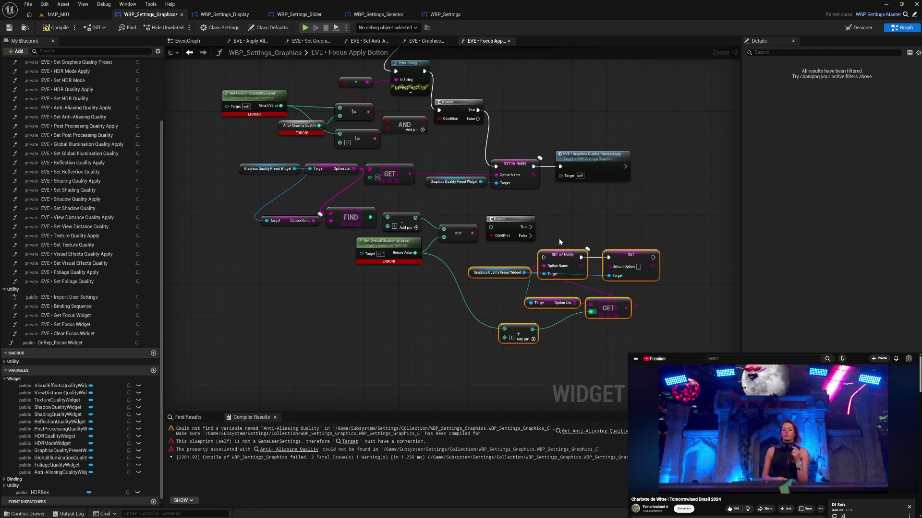
# Run the notify-setter from the Branch's False pin, tidy the Add node, and wire out from Print String
pyautogui.moveTo(530, 235)
pyautogui.mouseDown()
pyautogui.moveTo(543, 258)
pyautogui.moveTo(617, 263)
pyautogui.mouseUp()
pyautogui.click(511, 257)
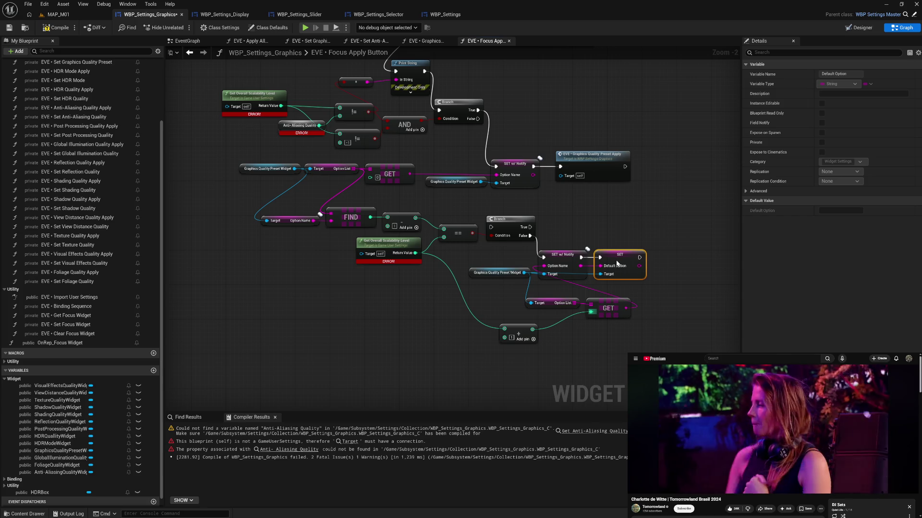
pyautogui.click(659, 277)
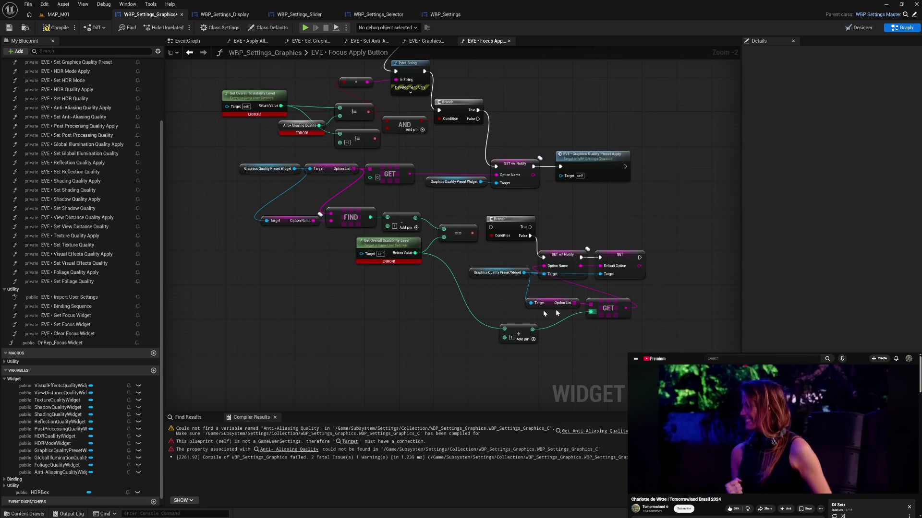
pyautogui.moveTo(522, 334); pyautogui.dragTo(562, 324)
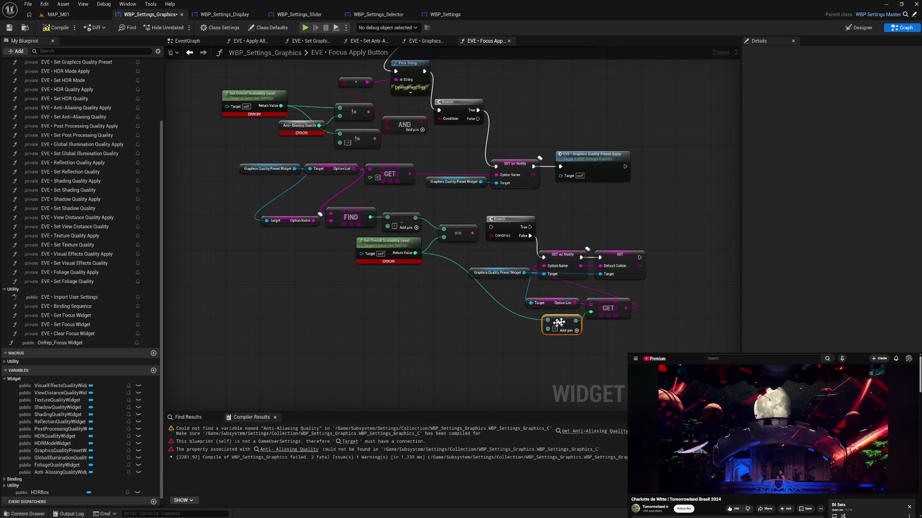
pyautogui.click(497, 329)
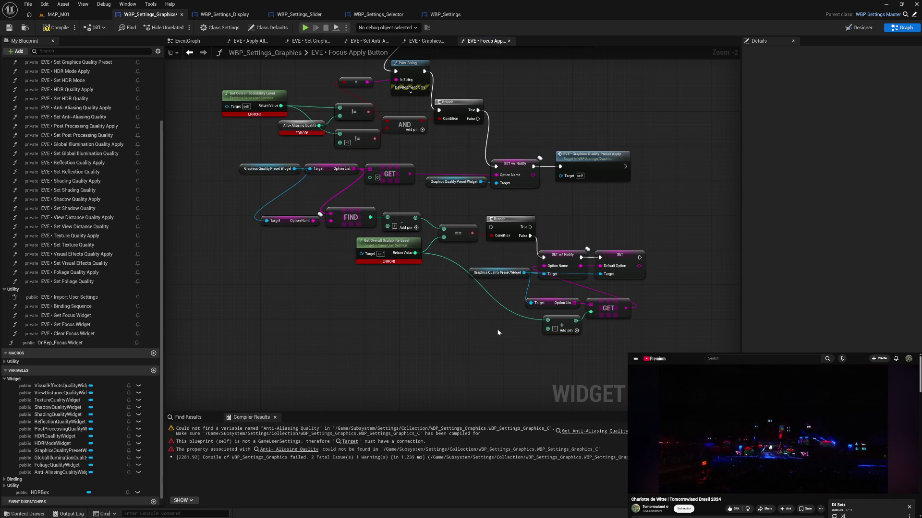
pyautogui.moveTo(497, 332); pyautogui.dragTo(510, 362)
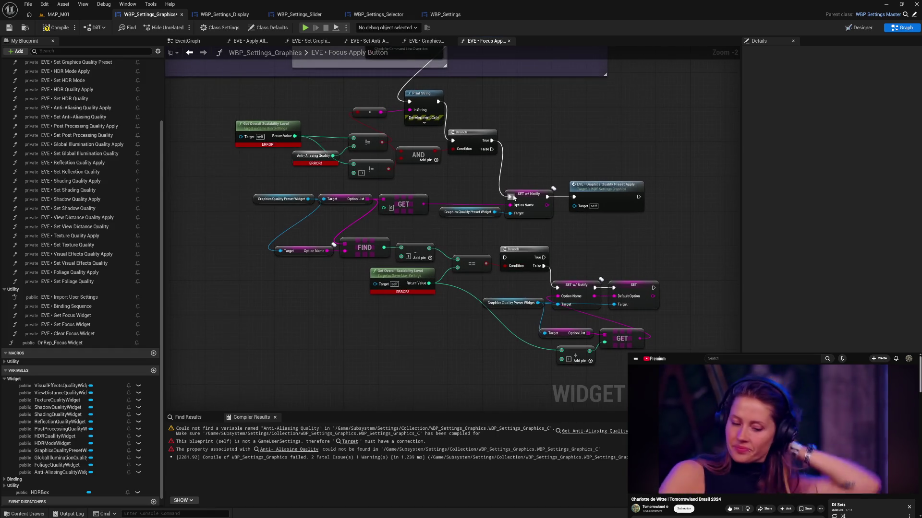
pyautogui.moveTo(438, 102)
pyautogui.mouseDown()
pyautogui.moveTo(552, 274)
pyautogui.moveTo(504, 258)
pyautogui.mouseUp()
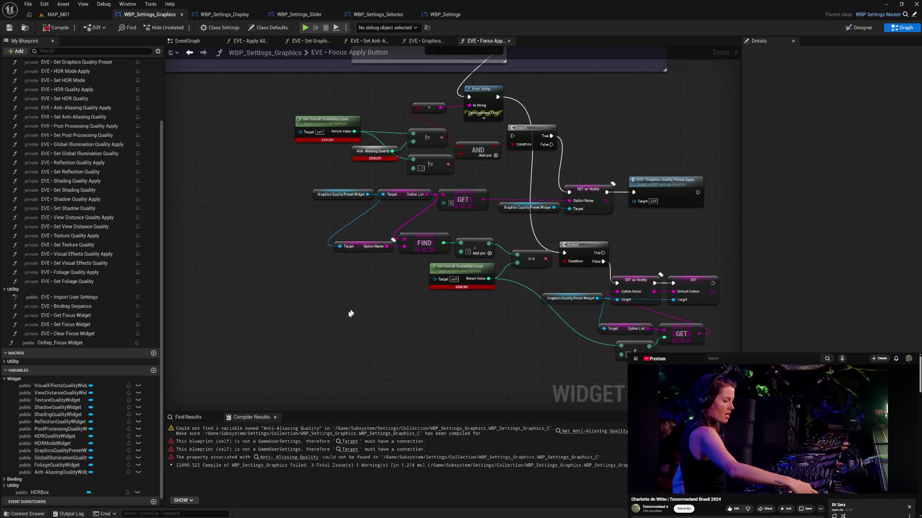
# Add a Get Game User Settings node, executed after Print String, beside the scalability lookup
pyautogui.rightClick(344, 314)
pyautogui.write('get ga')
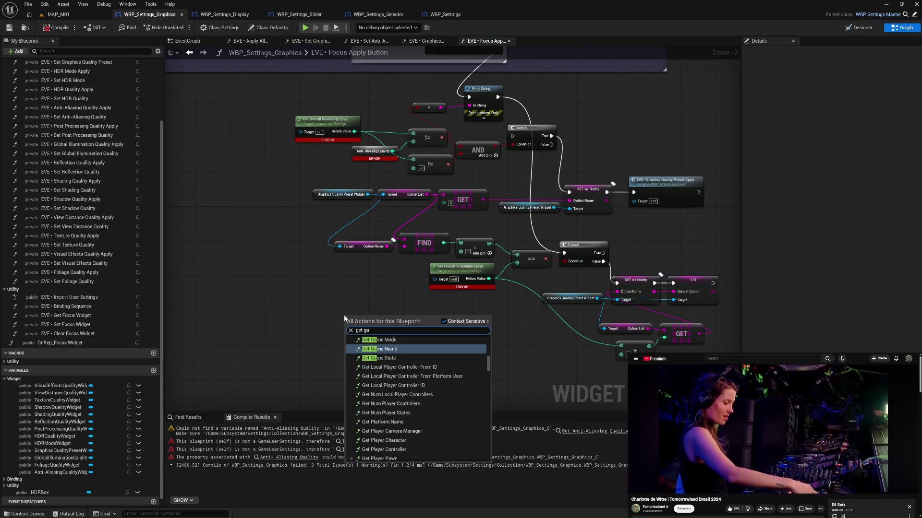
pyautogui.write('m se')
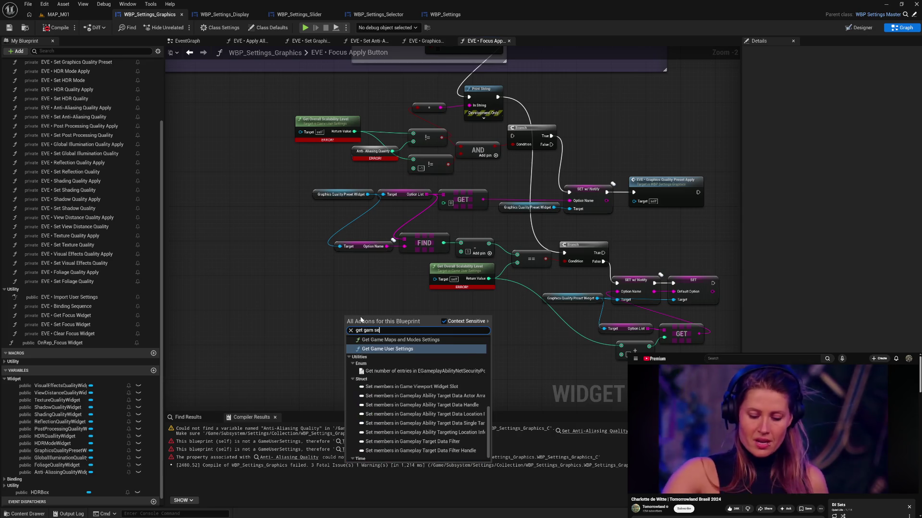
pyautogui.write('t')
pyautogui.click(387, 371)
pyautogui.moveTo(393, 335)
pyautogui.mouseDown()
pyautogui.moveTo(441, 288)
pyautogui.moveTo(439, 279)
pyautogui.mouseUp()
pyautogui.moveTo(457, 288); pyautogui.dragTo(460, 288)
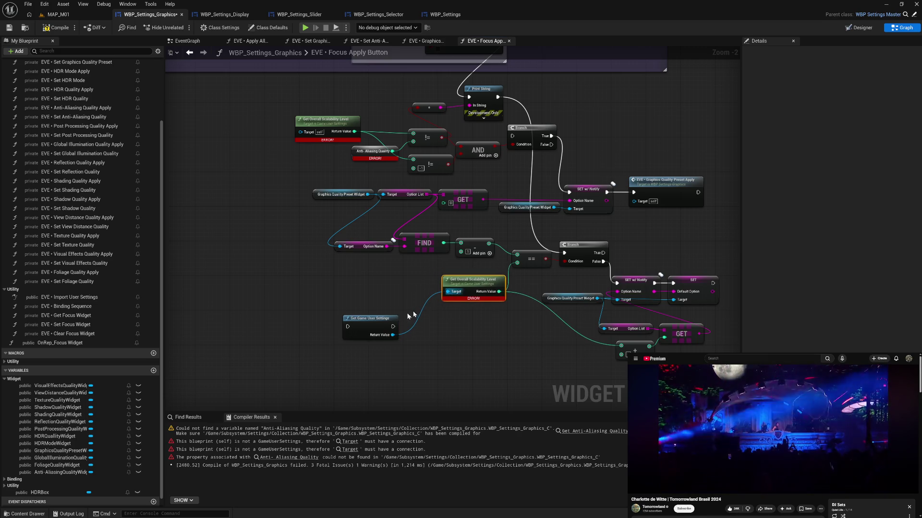
pyautogui.moveTo(379, 325); pyautogui.dragTo(414, 283)
pyautogui.moveTo(550, 251)
pyautogui.mouseDown()
pyautogui.moveTo(377, 273)
pyautogui.moveTo(383, 283)
pyautogui.moveTo(564, 253)
pyautogui.mouseUp()
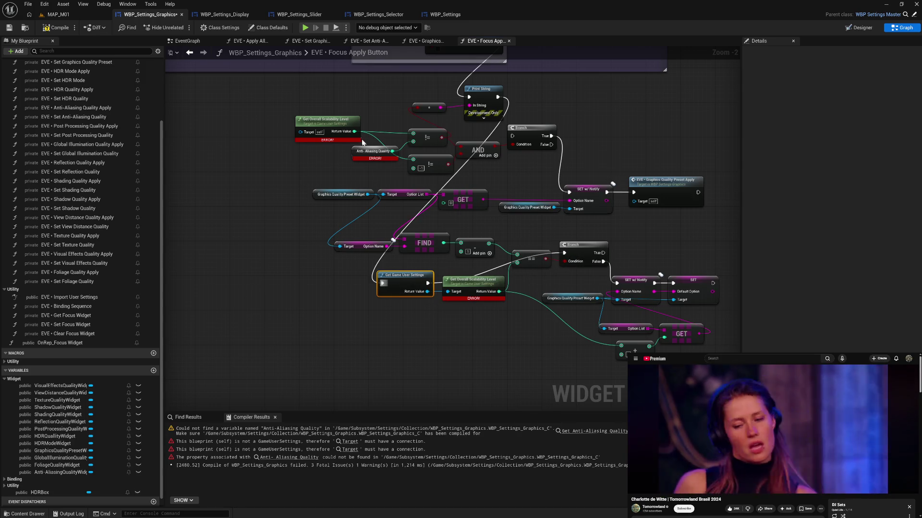
# Feed Game User Settings into the upper scalability Target, compile, and delete the broken Anti-Aliasing Quality node
pyautogui.moveTo(287, 128)
pyautogui.mouseDown()
pyautogui.moveTo(537, 157)
pyautogui.moveTo(324, 157)
pyautogui.mouseUp()
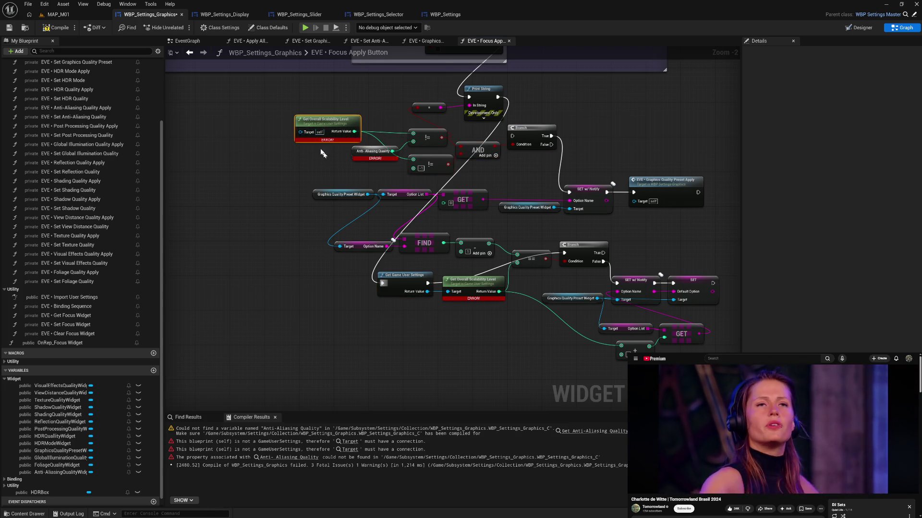
pyautogui.moveTo(426, 291)
pyautogui.mouseDown()
pyautogui.moveTo(308, 169)
pyautogui.moveTo(309, 137)
pyautogui.mouseUp()
pyautogui.click(56, 29)
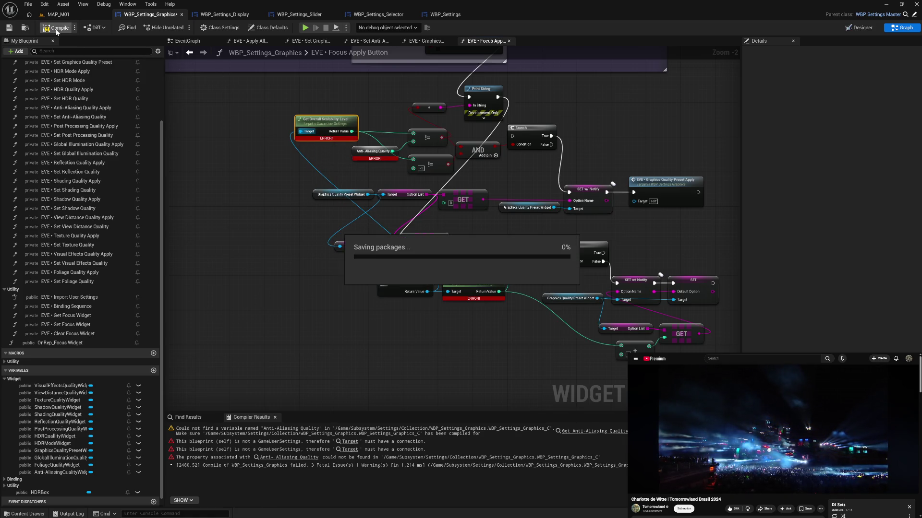
pyautogui.click(376, 158)
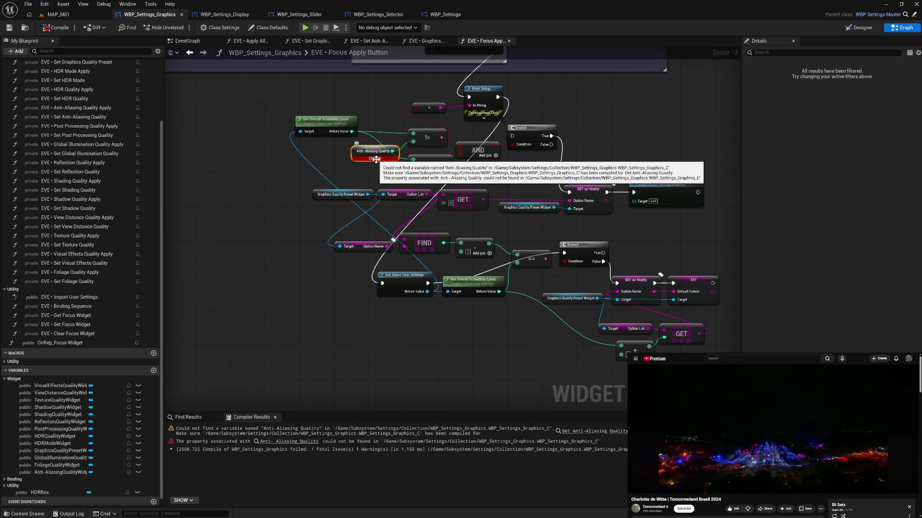
pyautogui.press('Delete')
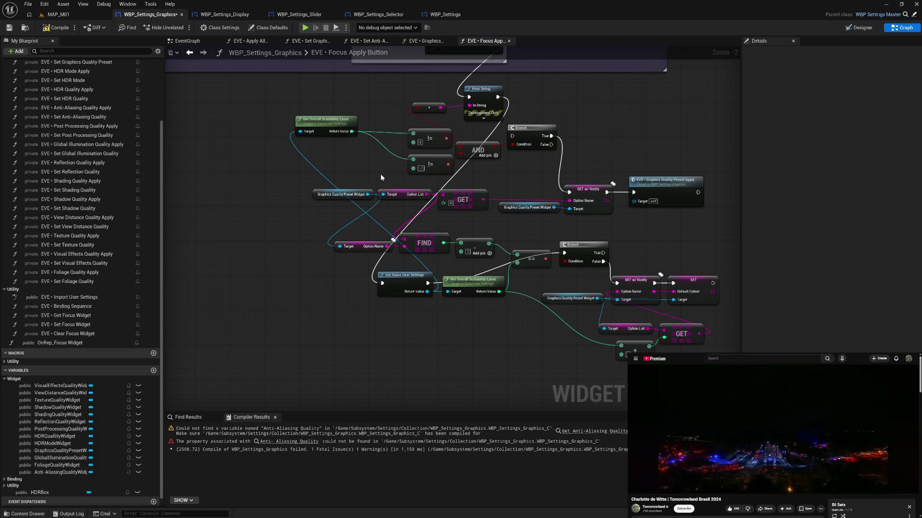
# Recompile the blueprint and open the Graphics settings in the game preview
pyautogui.click(60, 27)
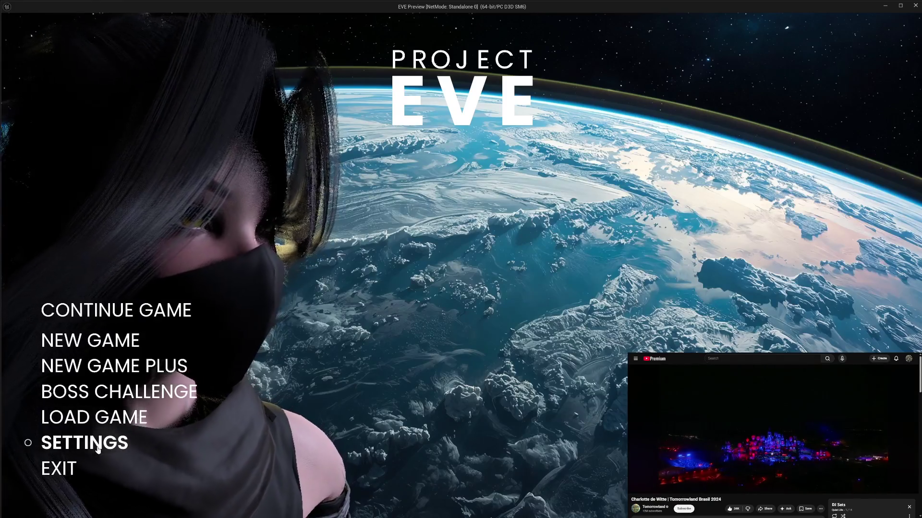
pyautogui.click(77, 440)
pyautogui.click(73, 154)
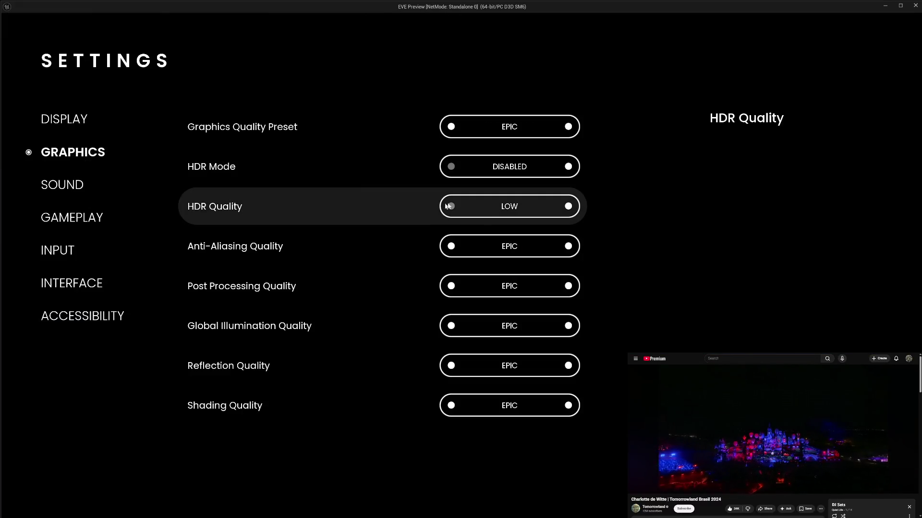
# Drop Anti-Aliasing Quality to HIGH and MEDIUM, raise it to EPIC, apply, and quit the preview
pyautogui.click(451, 247)
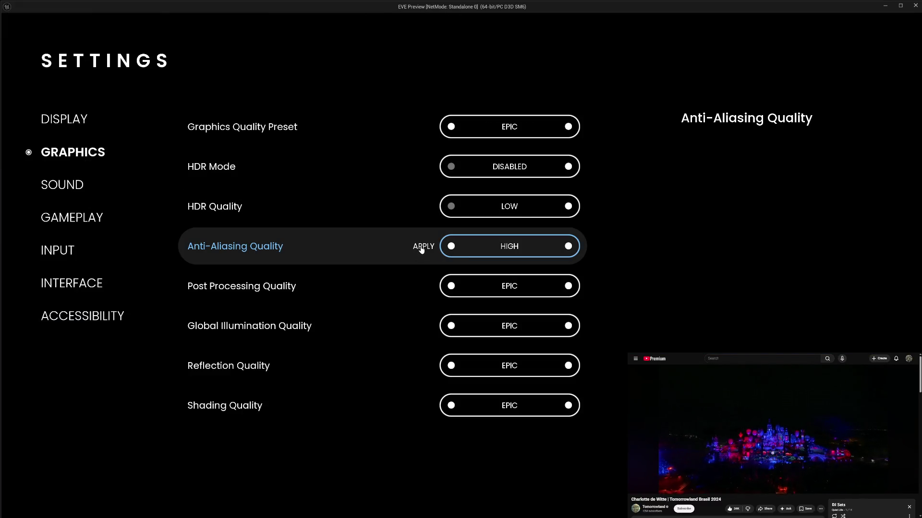
pyautogui.click(422, 247)
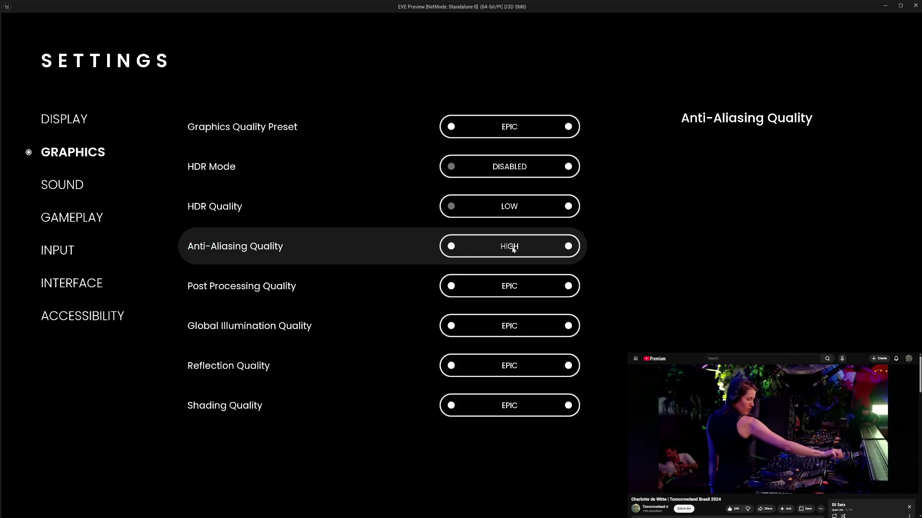
pyautogui.click(450, 246)
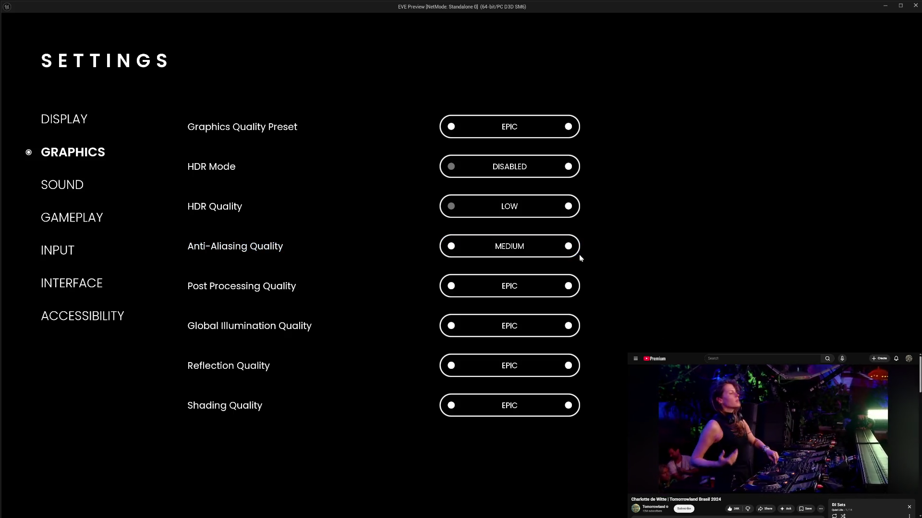
pyautogui.click(568, 246)
pyautogui.click(568, 246)
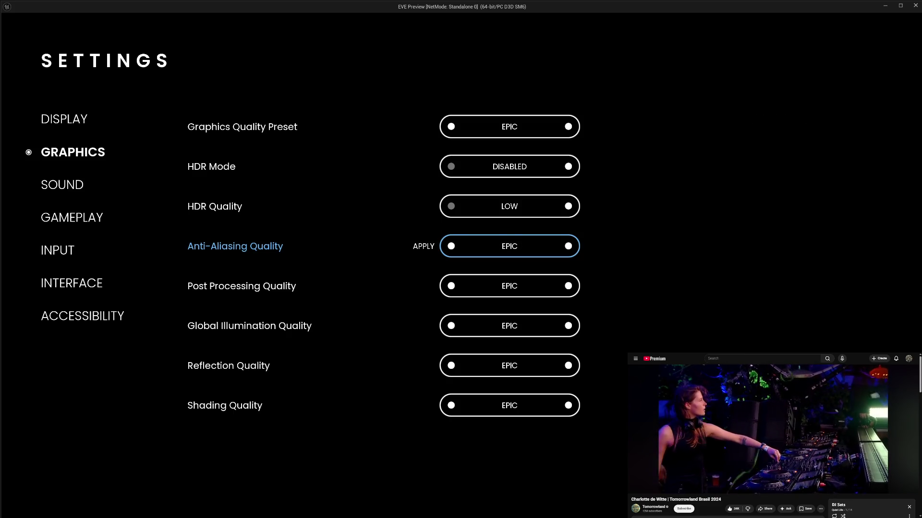
pyautogui.press('Escape')
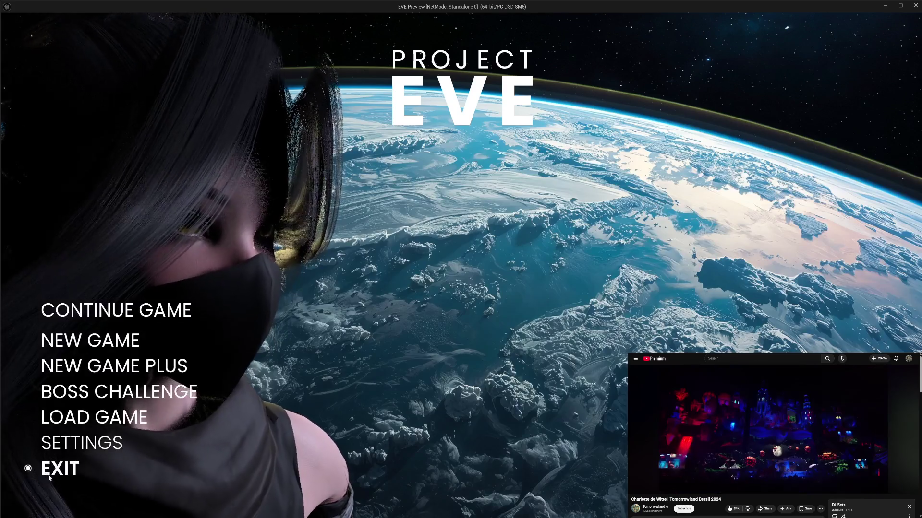
pyautogui.click(49, 475)
pyautogui.moveTo(493, 349); pyautogui.dragTo(479, 356)
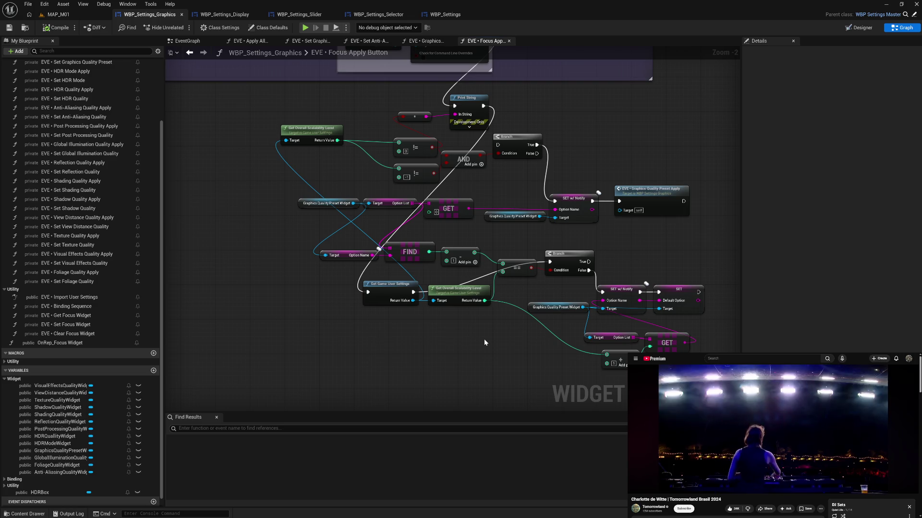
# Pan across the Focus Apply Button graph's Apply Settings, Foliage Quality comments and preset GET/SET nodes
pyautogui.moveTo(483, 339); pyautogui.dragTo(450, 323)
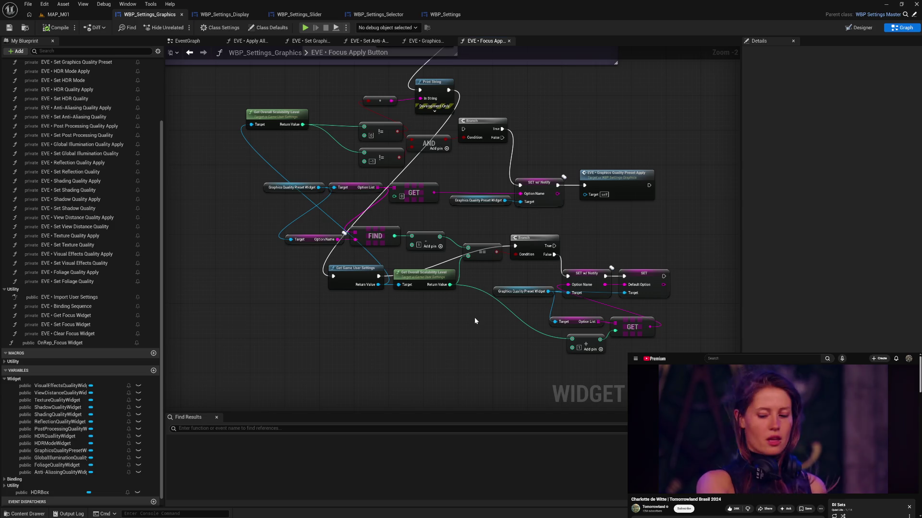
pyautogui.moveTo(536, 110); pyautogui.dragTo(572, 262)
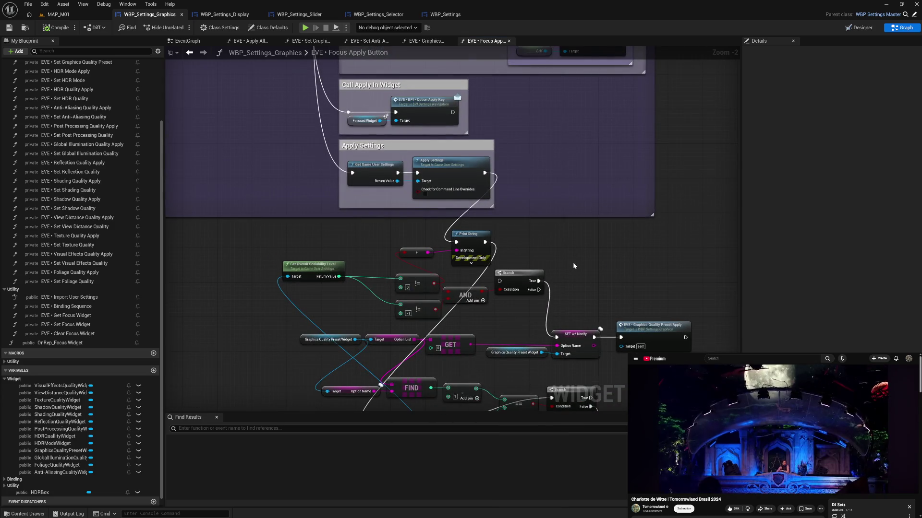
pyautogui.moveTo(558, 188)
pyautogui.mouseDown()
pyautogui.moveTo(581, 256)
pyautogui.moveTo(576, 366)
pyautogui.moveTo(512, 351)
pyautogui.moveTo(502, 327)
pyautogui.moveTo(498, 354)
pyautogui.moveTo(502, 300)
pyautogui.mouseUp()
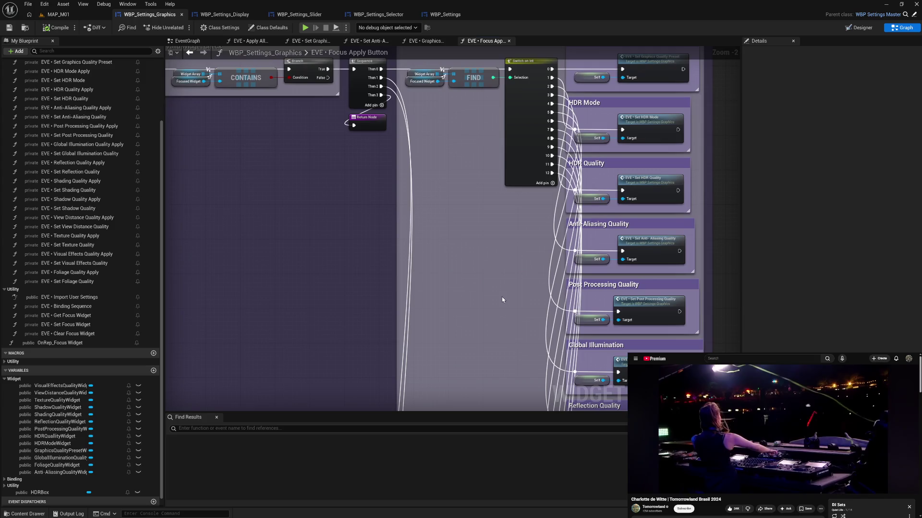
pyautogui.moveTo(497, 344)
pyautogui.mouseDown()
pyautogui.moveTo(492, 264)
pyautogui.moveTo(451, 273)
pyautogui.moveTo(496, 206)
pyautogui.moveTo(527, 217)
pyautogui.mouseUp()
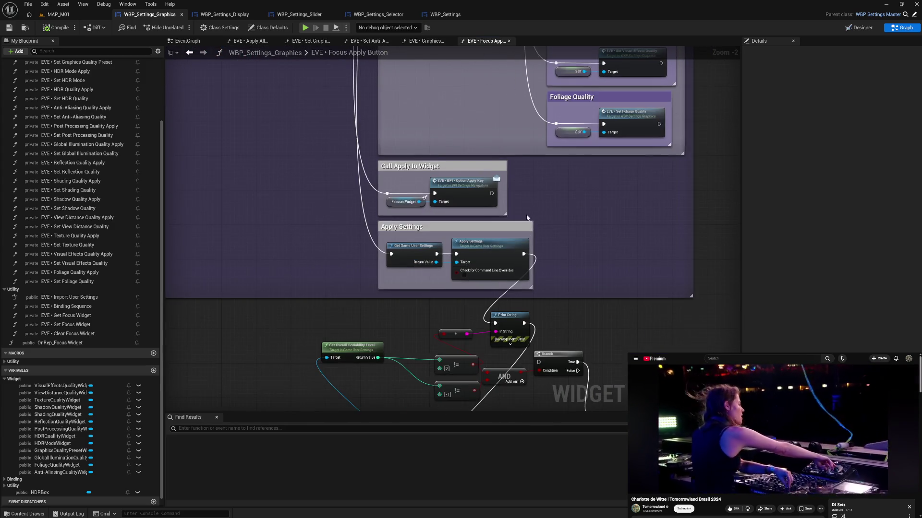
pyautogui.moveTo(510, 333); pyautogui.dragTo(511, 293)
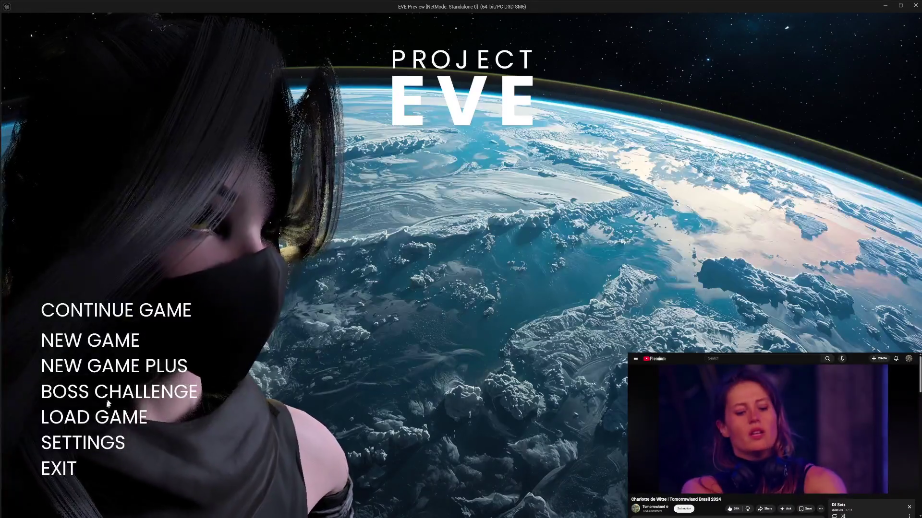
# Exit the running preview, shift the To String node right, and recompile the blueprint
pyautogui.click(95, 444)
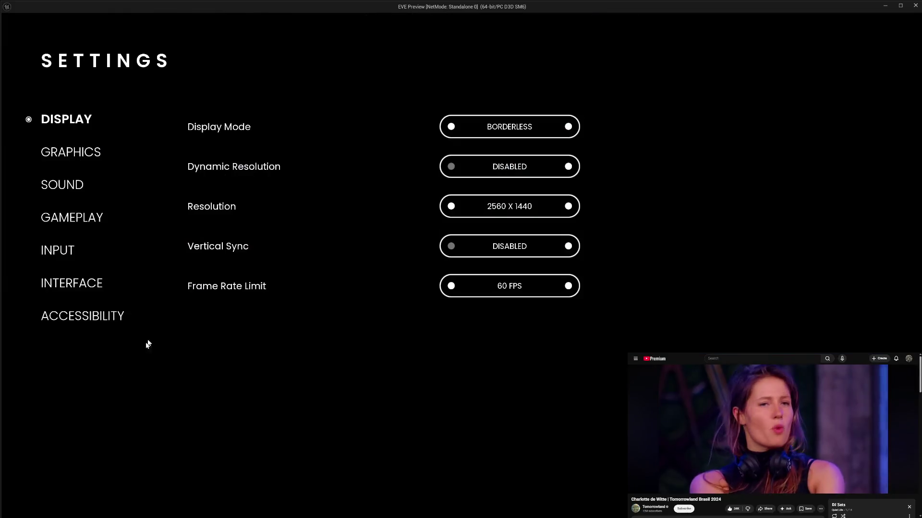
pyautogui.press('Escape')
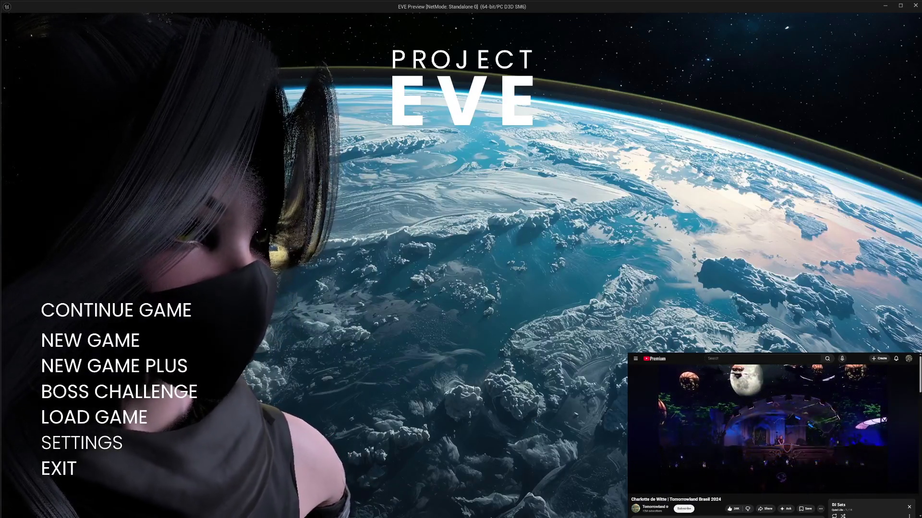
pyautogui.click(68, 467)
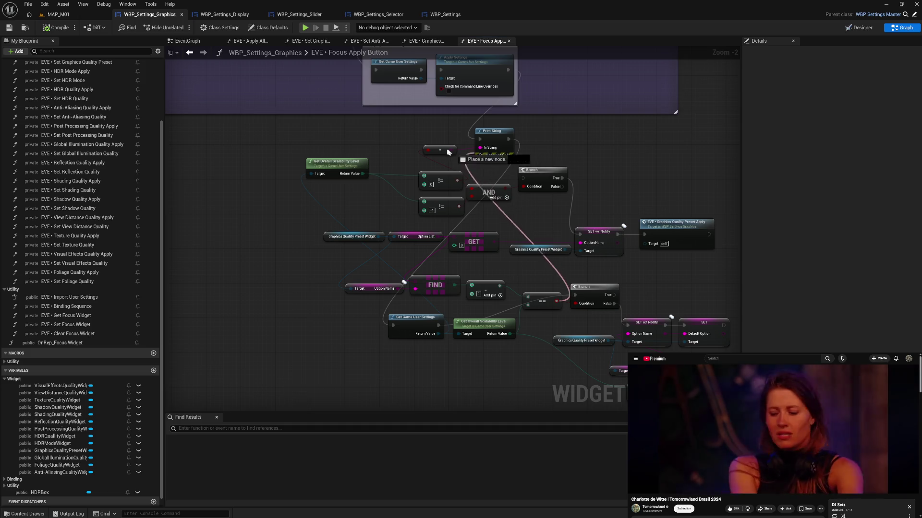
pyautogui.moveTo(438, 152); pyautogui.dragTo(449, 150)
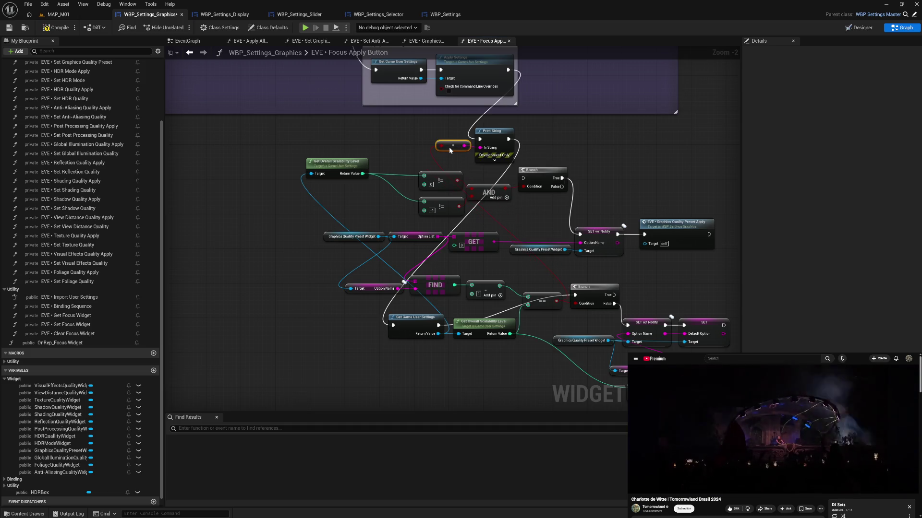
pyautogui.click(69, 31)
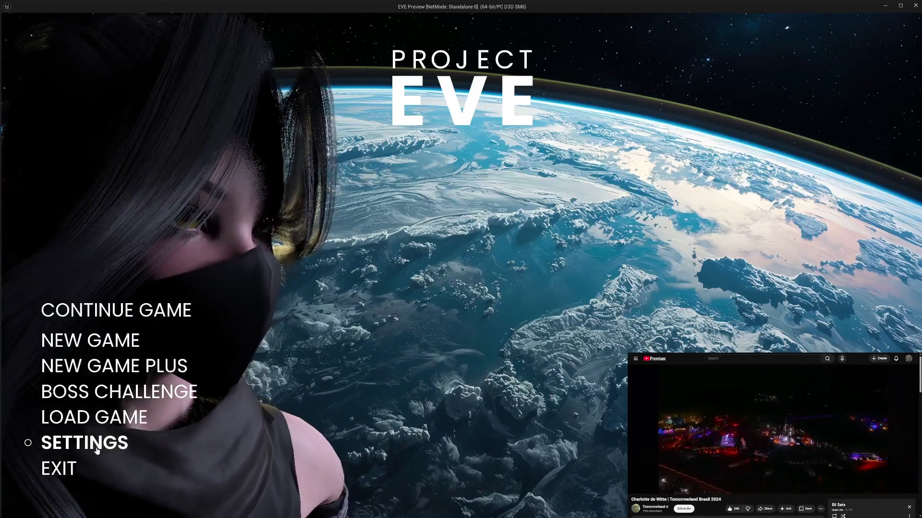
# In the preview's Graphics settings, toggle Anti-Aliasing HIGH/EPIC and apply HIGH, turning the preset CUSTOM
pyautogui.click(77, 441)
pyautogui.click(72, 153)
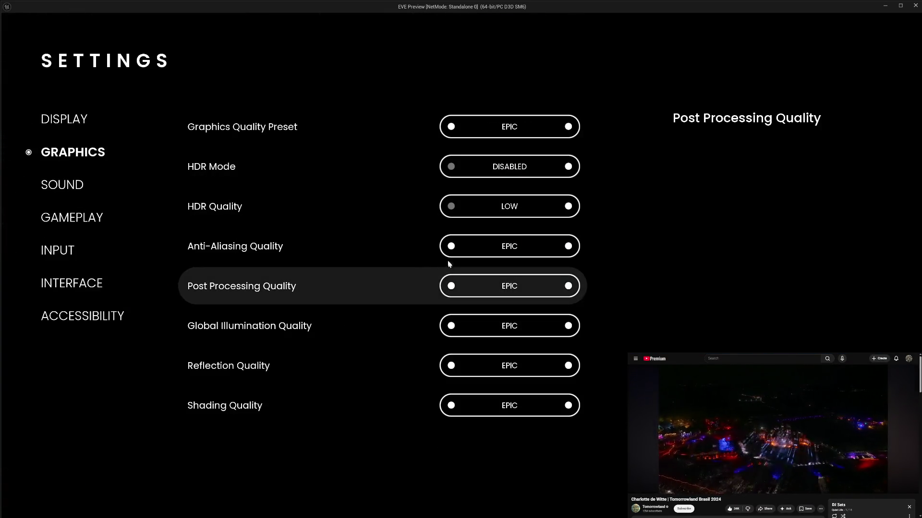
pyautogui.click(451, 247)
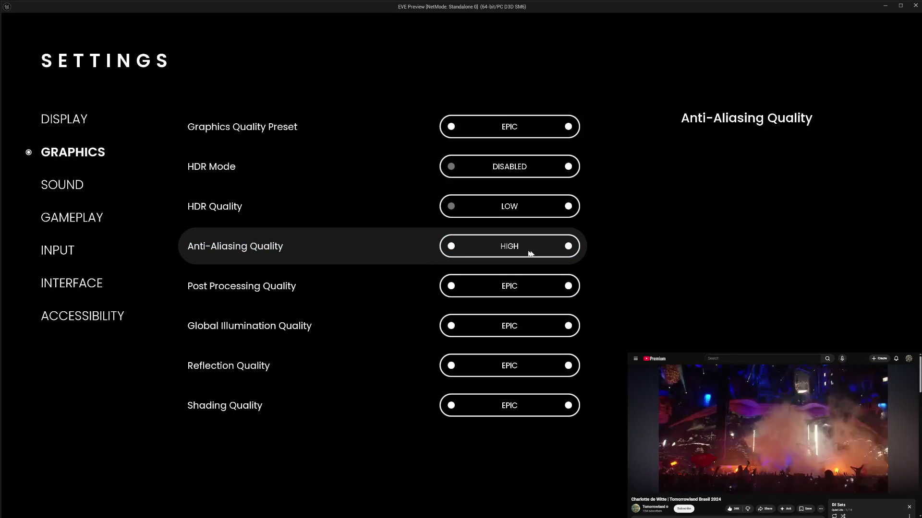
pyautogui.click(565, 248)
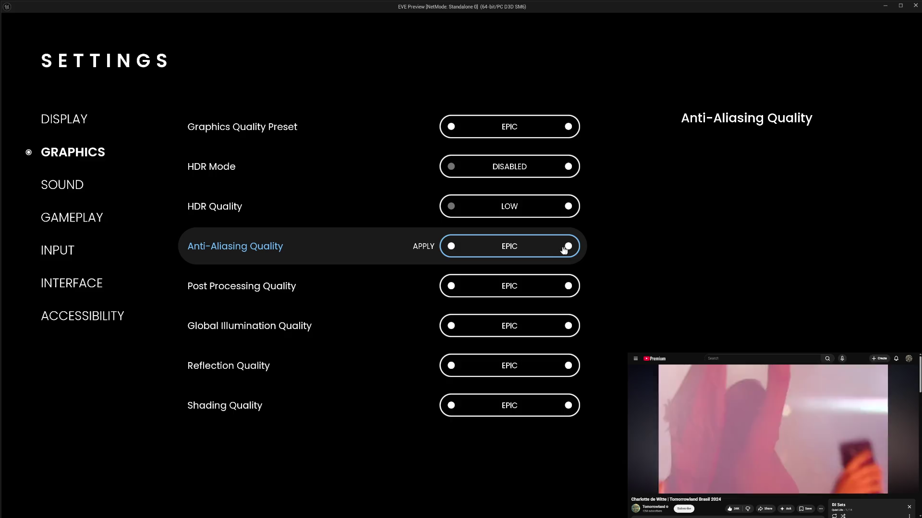
pyautogui.click(421, 248)
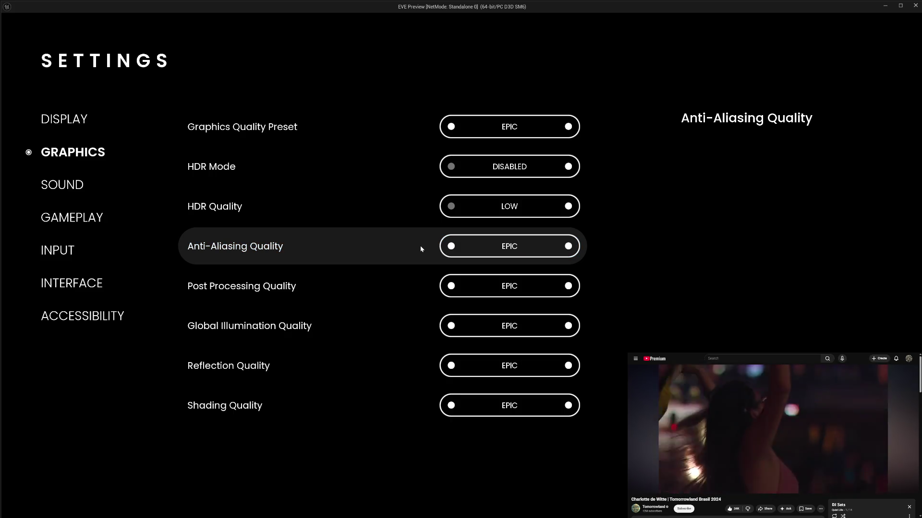
pyautogui.click(451, 247)
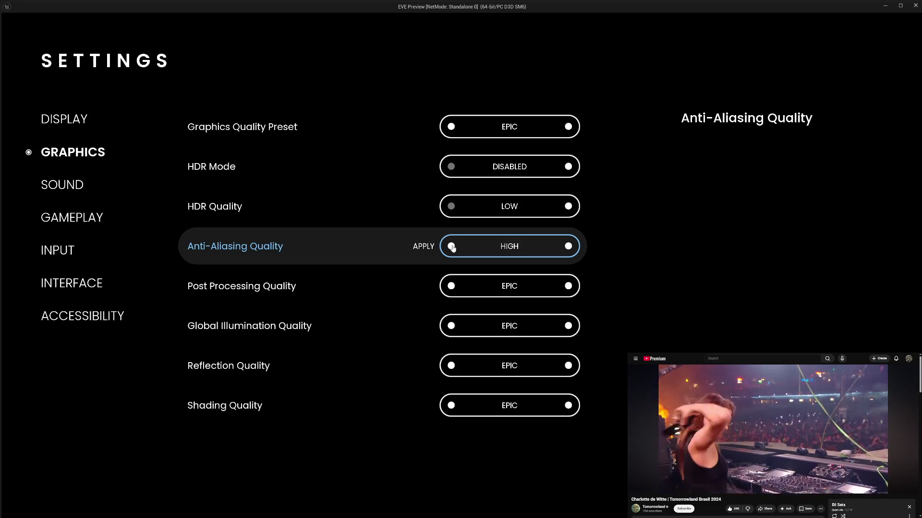
pyautogui.press('Return')
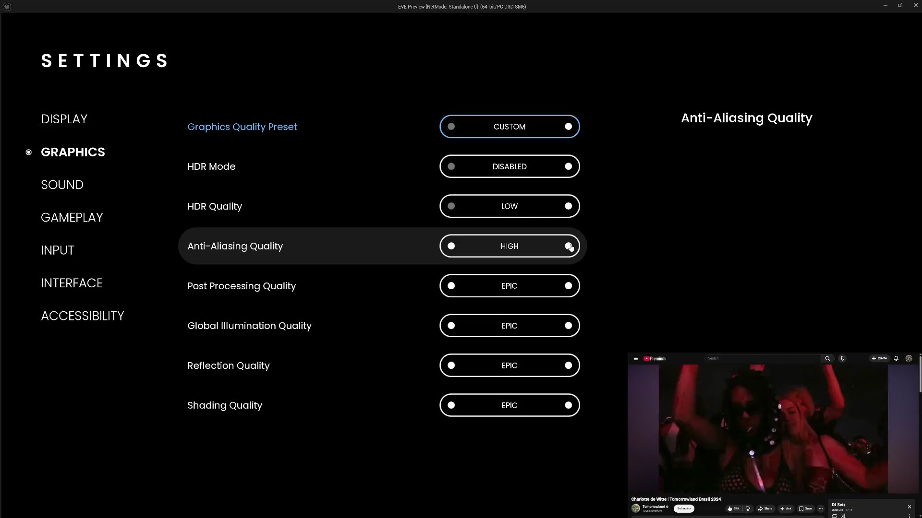
# Raise Anti-Aliasing back to EPIC so the preset returns to EPIC, discard changes, and exit
pyautogui.click(568, 246)
pyautogui.click(569, 247)
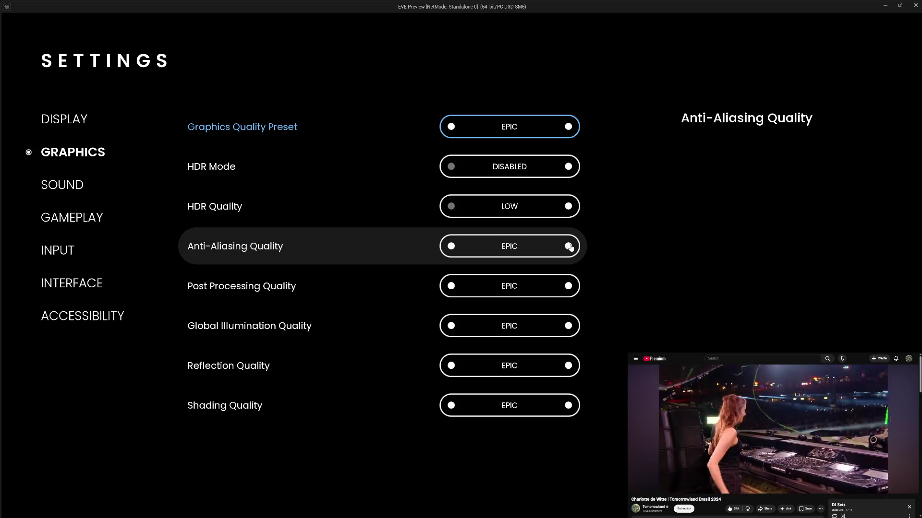
pyautogui.press('Escape')
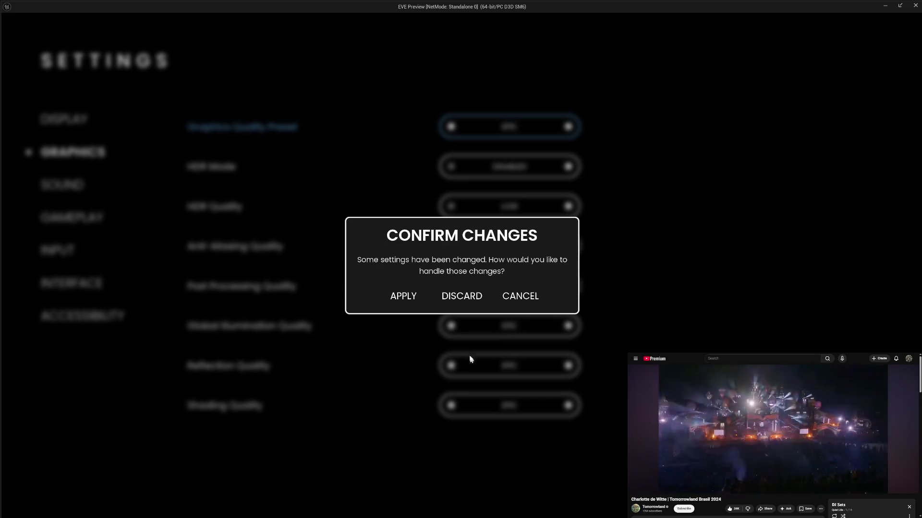
pyautogui.click(462, 298)
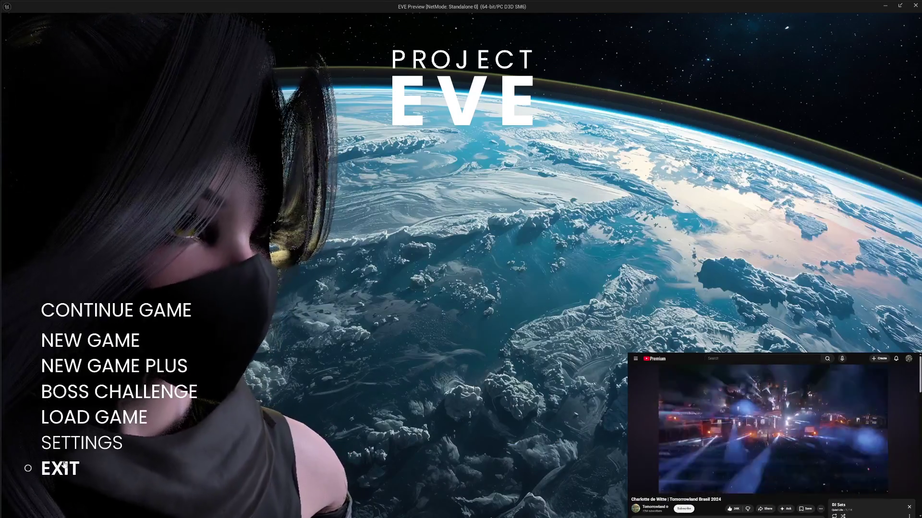
pyautogui.click(72, 465)
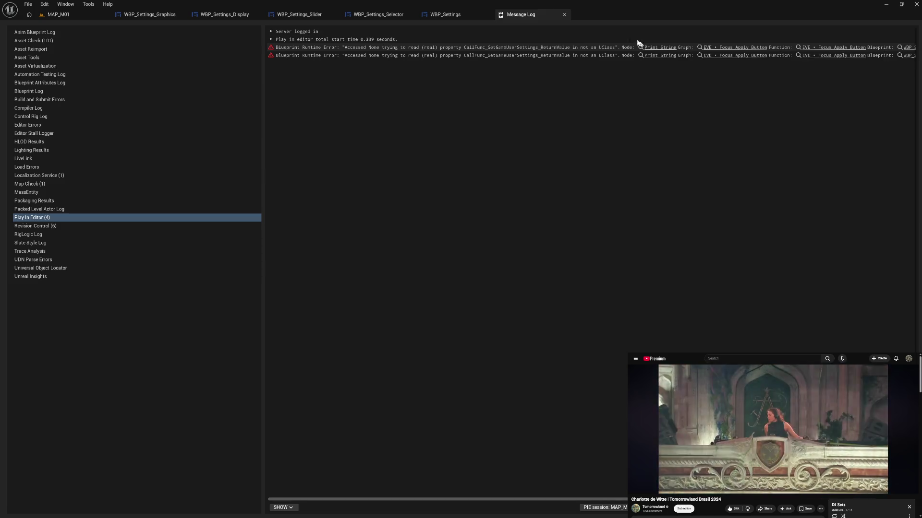
# Close the Message Log and return to the centered Focus Apply Button graph
pyautogui.click(565, 16)
pyautogui.click(224, 15)
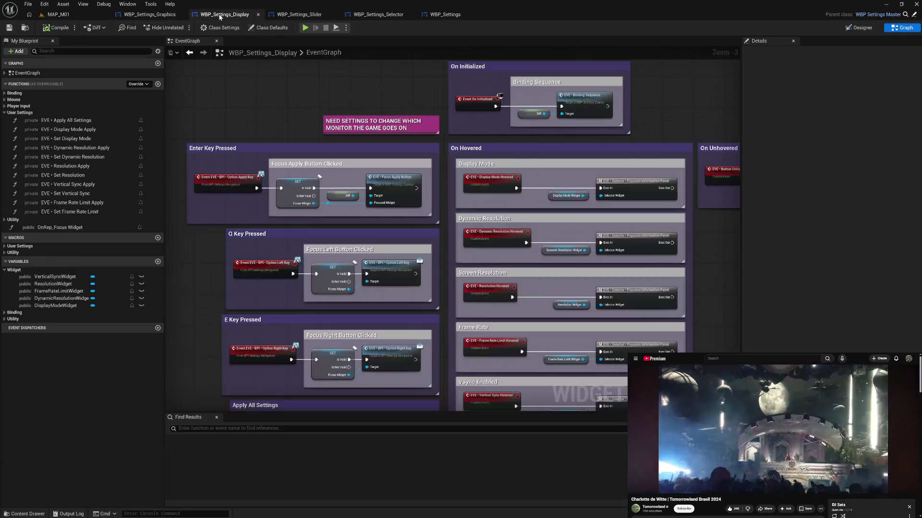
pyautogui.click(162, 17)
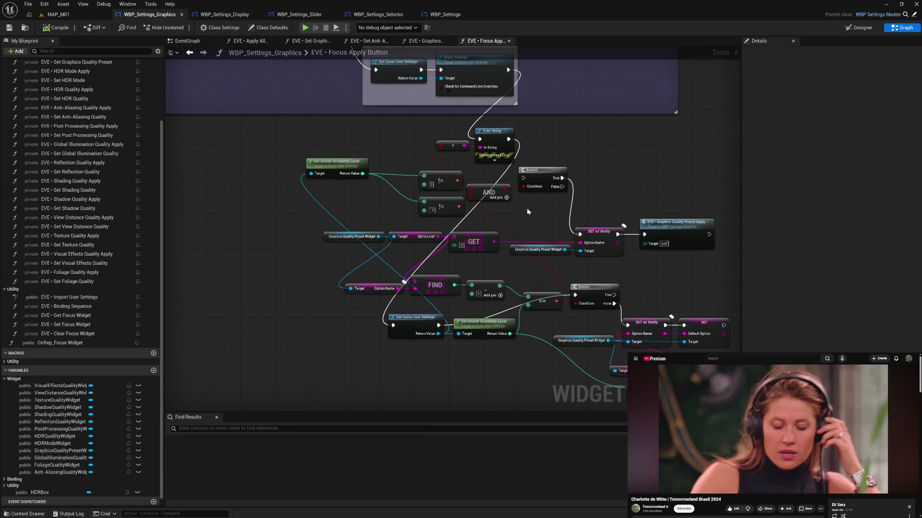
pyautogui.moveTo(527, 208); pyautogui.dragTo(513, 168)
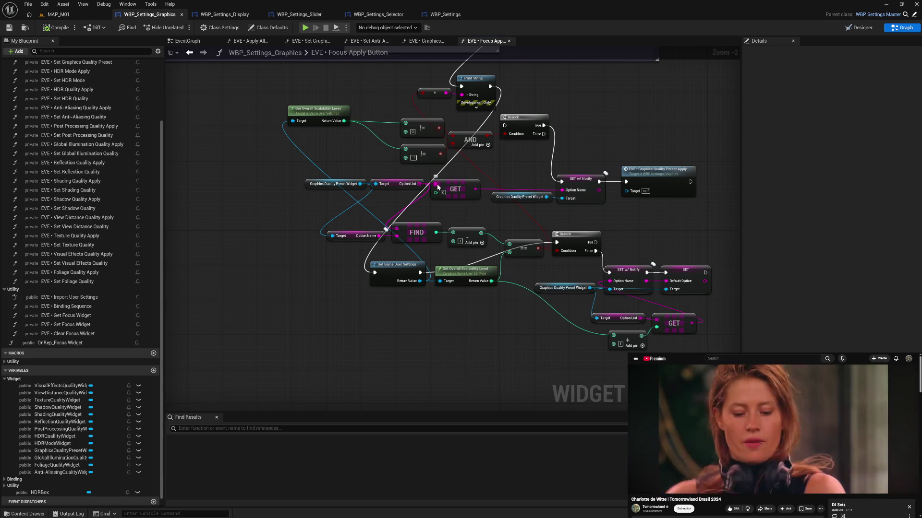
# Spread out the scalability, preset GET/SET and Option List nodes around FIND, then compile and play
pyautogui.click(424, 156)
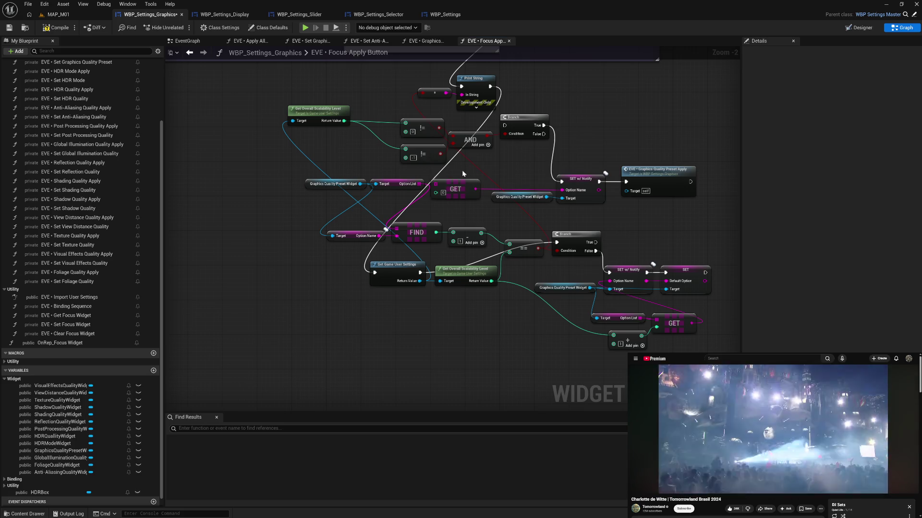
pyautogui.moveTo(332, 116)
pyautogui.mouseDown()
pyautogui.moveTo(362, 133)
pyautogui.moveTo(529, 166)
pyautogui.mouseUp()
pyautogui.moveTo(467, 170)
pyautogui.mouseDown()
pyautogui.moveTo(555, 205)
pyautogui.moveTo(696, 213)
pyautogui.mouseUp()
pyautogui.moveTo(529, 127)
pyautogui.mouseDown()
pyautogui.moveTo(654, 122)
pyautogui.moveTo(734, 94)
pyautogui.moveTo(718, 102)
pyautogui.mouseUp()
pyautogui.moveTo(244, 119)
pyautogui.mouseDown()
pyautogui.moveTo(336, 153)
pyautogui.moveTo(288, 165)
pyautogui.moveTo(296, 193)
pyautogui.mouseUp()
pyautogui.click(307, 165)
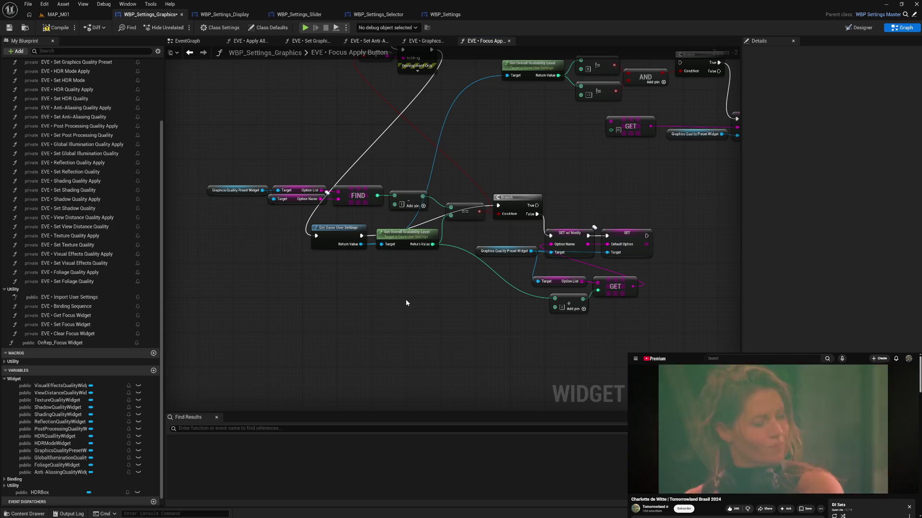
pyautogui.click(68, 30)
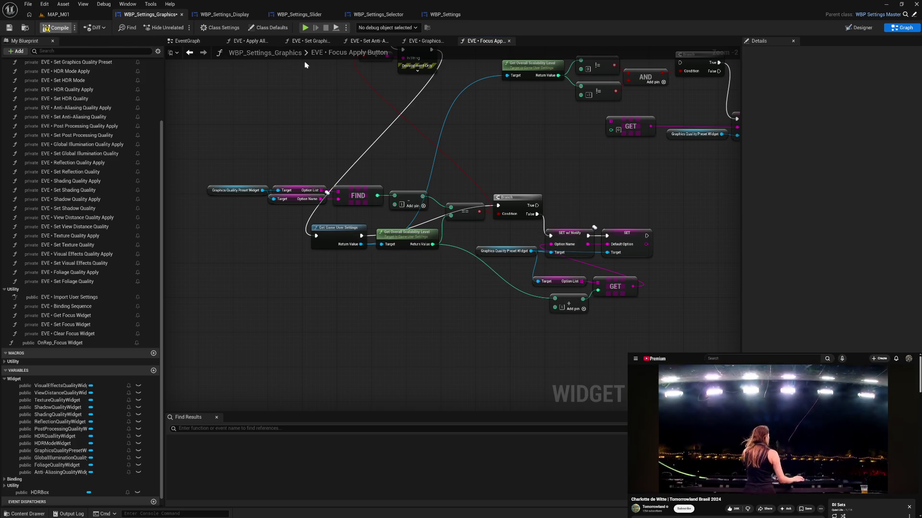
pyautogui.click(305, 29)
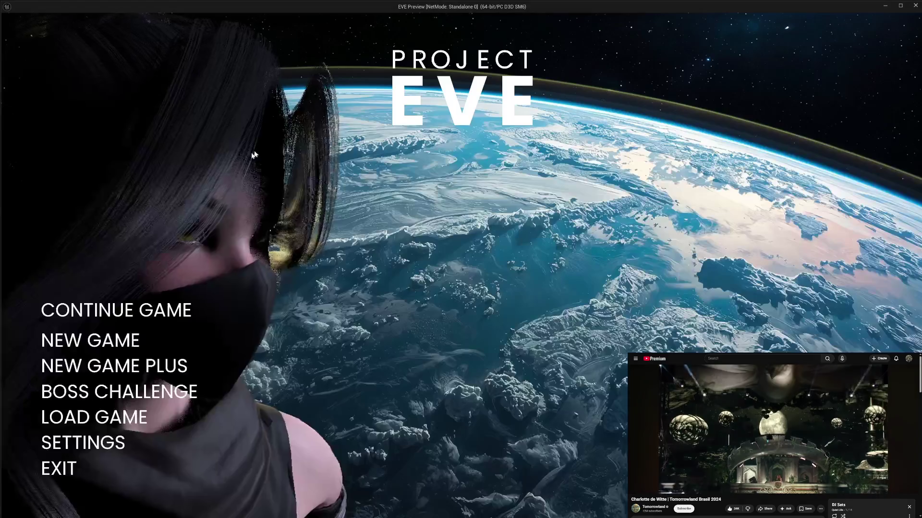
# Playtest the Graphics settings, toggling Anti-Aliasing Quality between HIGH and EPIC, then leave settings
pyautogui.click(107, 441)
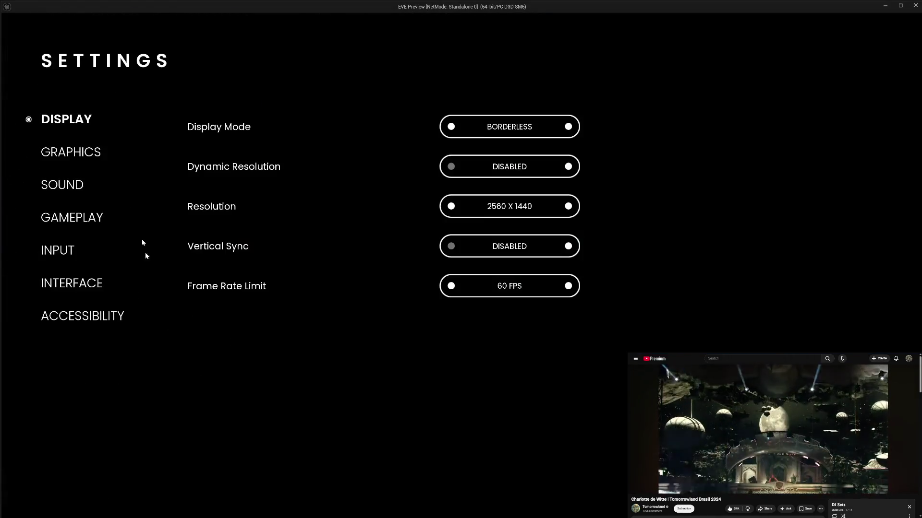
pyautogui.click(67, 158)
pyautogui.click(452, 246)
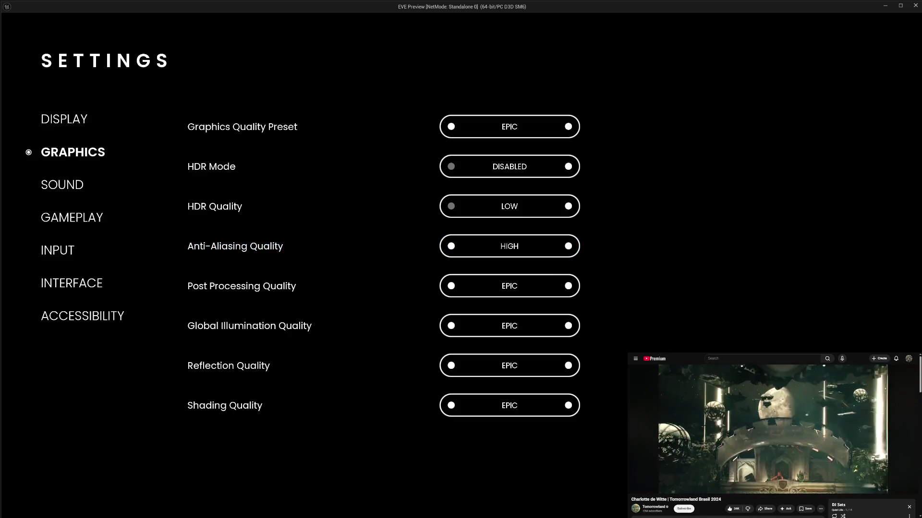
pyautogui.click(569, 248)
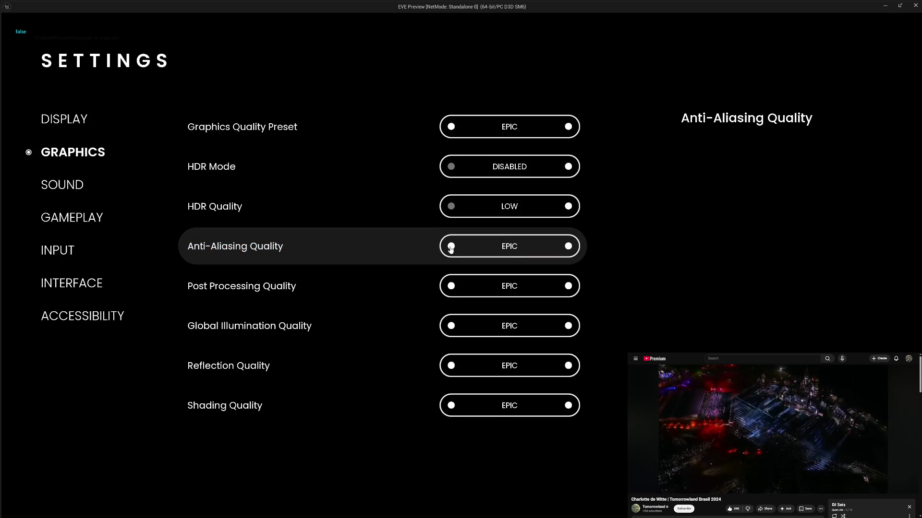
pyautogui.click(450, 246)
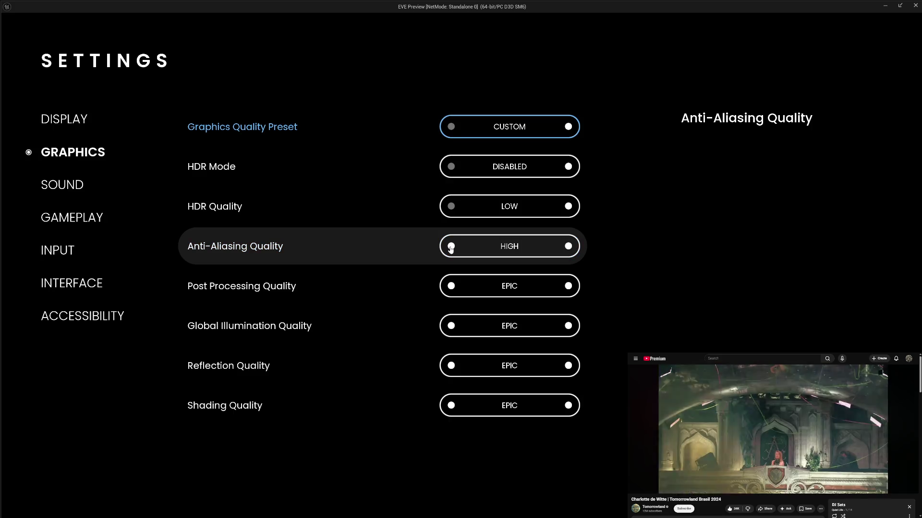
pyautogui.click(451, 247)
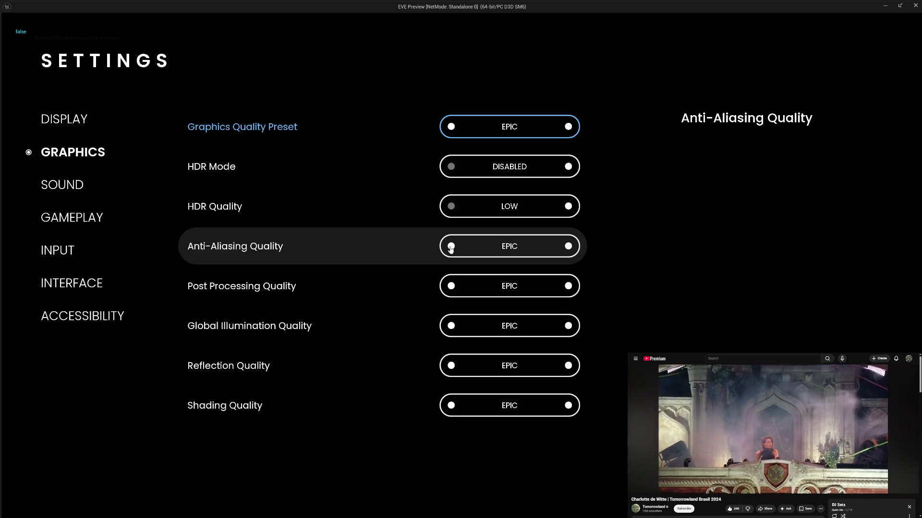
pyautogui.press('Up')
pyautogui.press('Up')
pyautogui.press('Up')
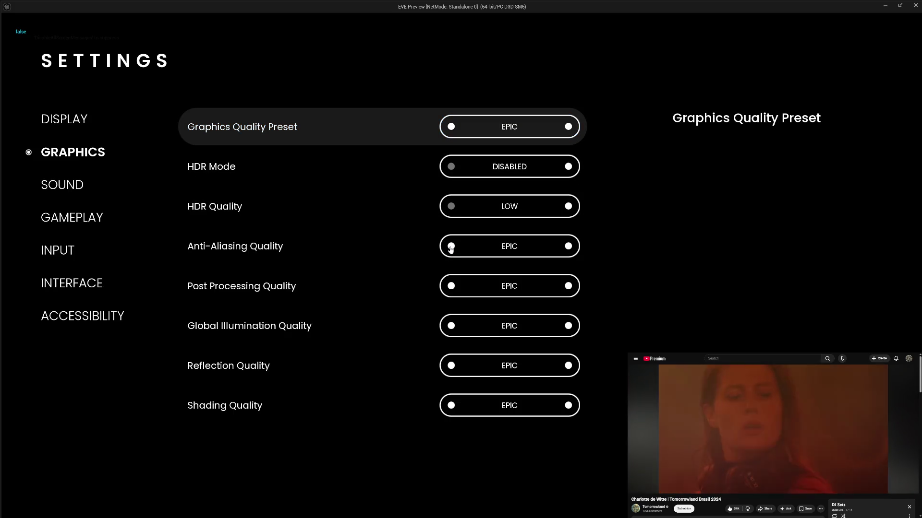
pyautogui.press('Down')
pyautogui.press('Down')
pyautogui.press('Down')
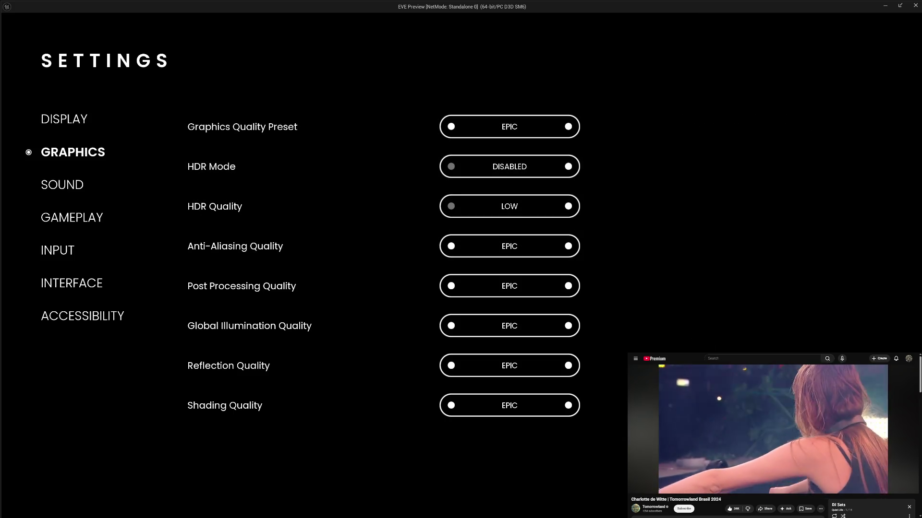
pyautogui.press('Escape')
pyautogui.press('Escape')
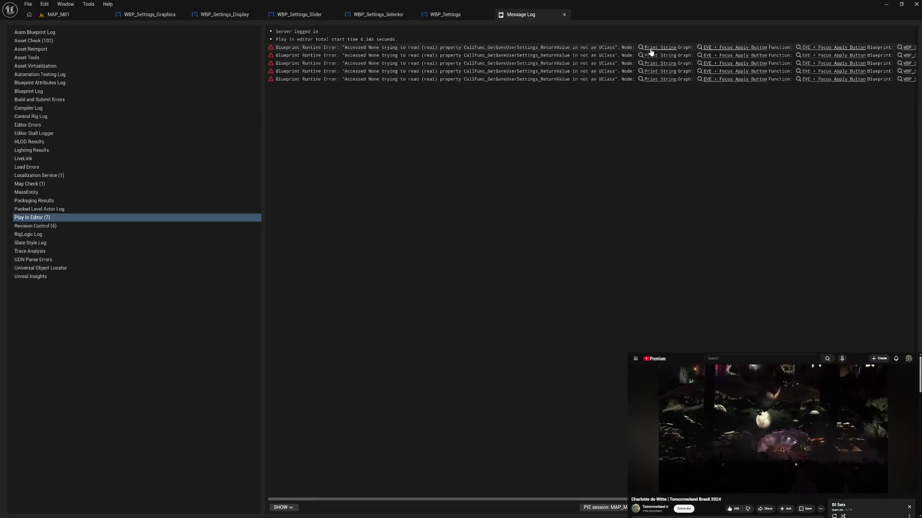
# Inspect the Print String error in the message log, then close it and return to the graph
pyautogui.click(650, 48)
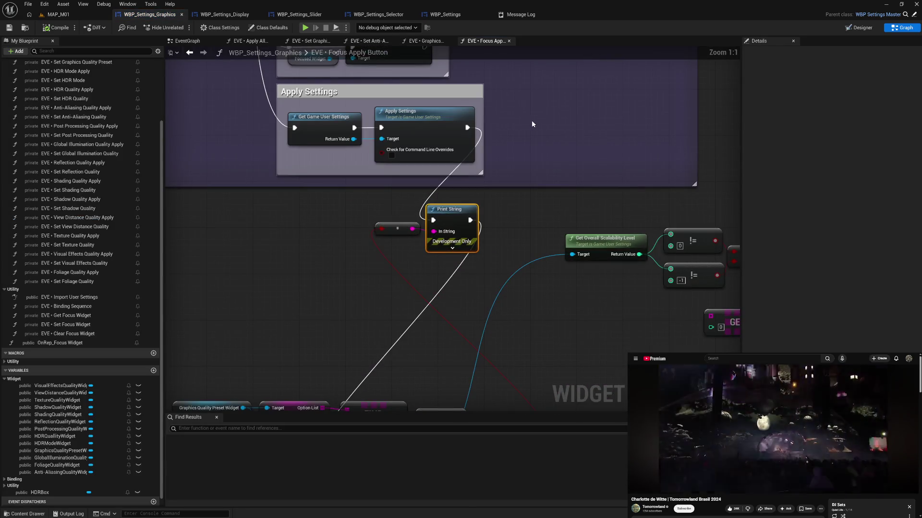
pyautogui.click(520, 14)
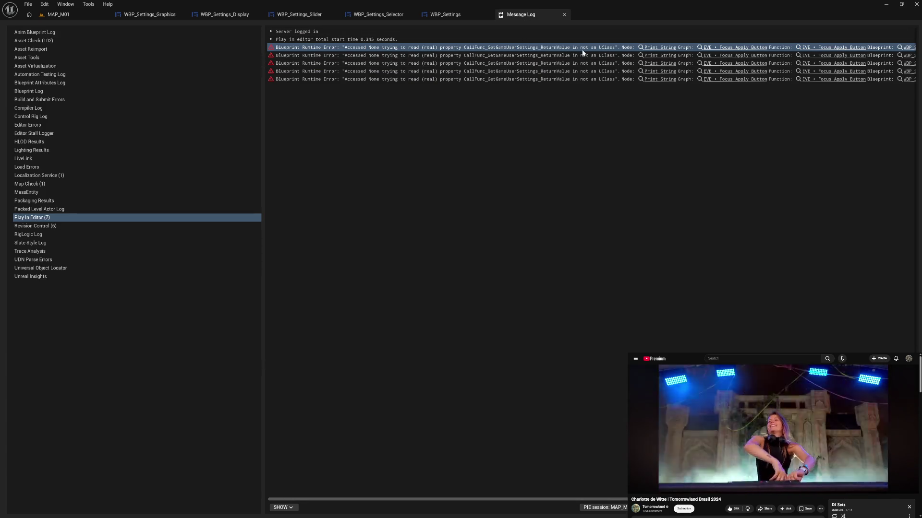
pyautogui.click(564, 14)
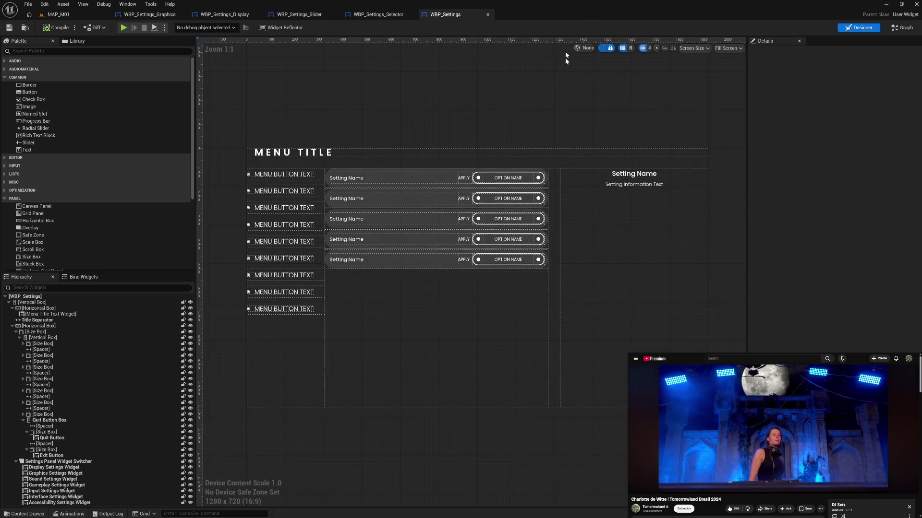
pyautogui.click(149, 14)
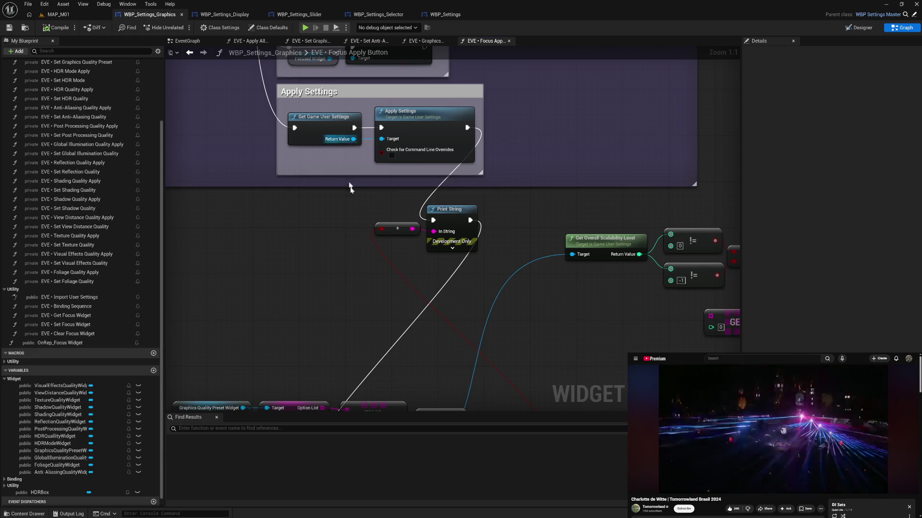
# Move Print String down near Find and wire it to run after Get Game User Settings
pyautogui.moveTo(403, 180)
pyautogui.mouseDown()
pyautogui.moveTo(405, 156)
pyautogui.moveTo(399, 214)
pyautogui.mouseUp()
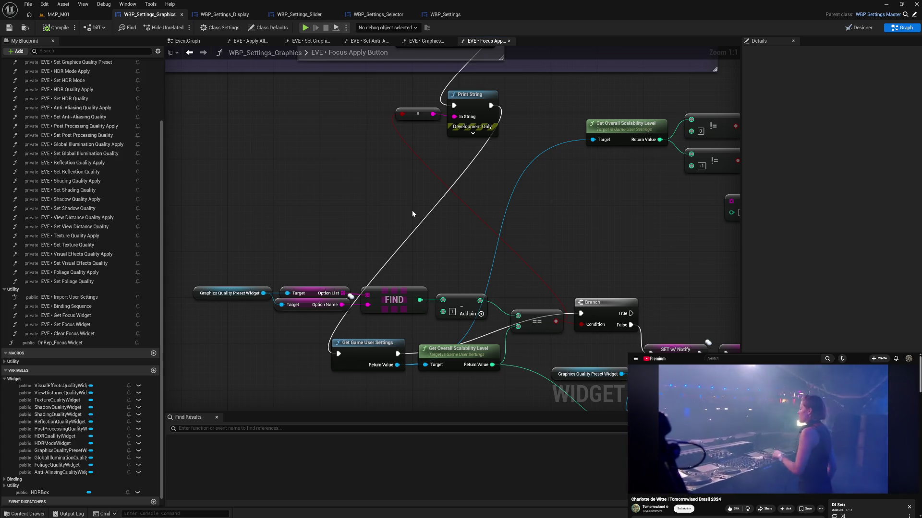
pyautogui.moveTo(479, 120); pyautogui.dragTo(500, 224)
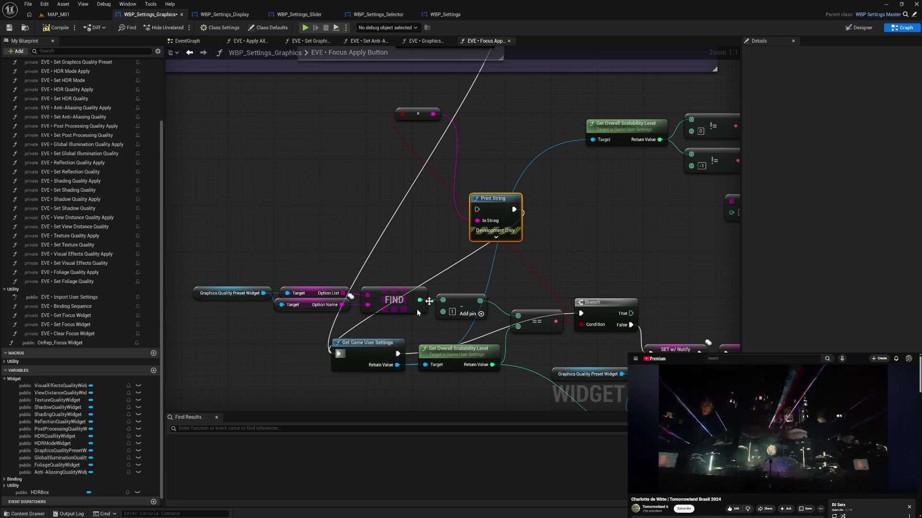
pyautogui.moveTo(398, 354)
pyautogui.mouseDown()
pyautogui.moveTo(425, 336)
pyautogui.moveTo(478, 209)
pyautogui.moveTo(566, 315)
pyautogui.moveTo(581, 313)
pyautogui.mouseUp()
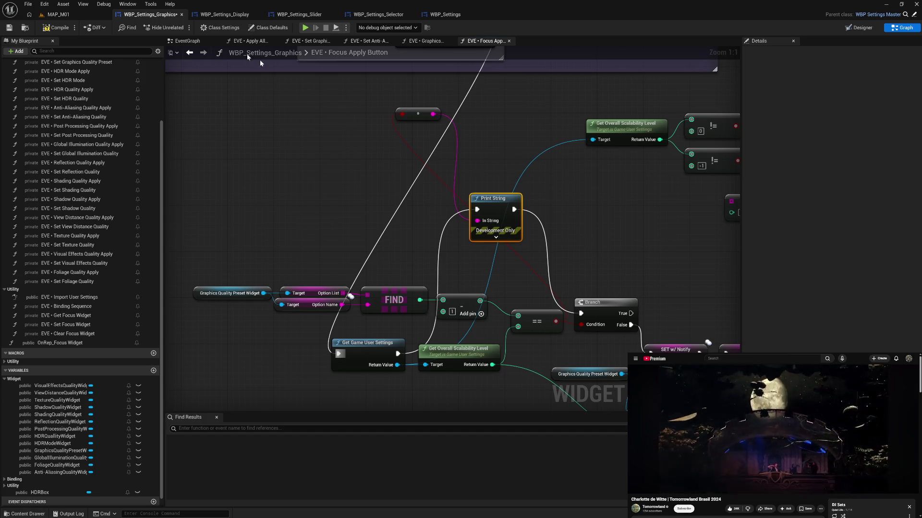
# Compile the blueprint and relaunch the game preview to its settings screen
pyautogui.click(305, 28)
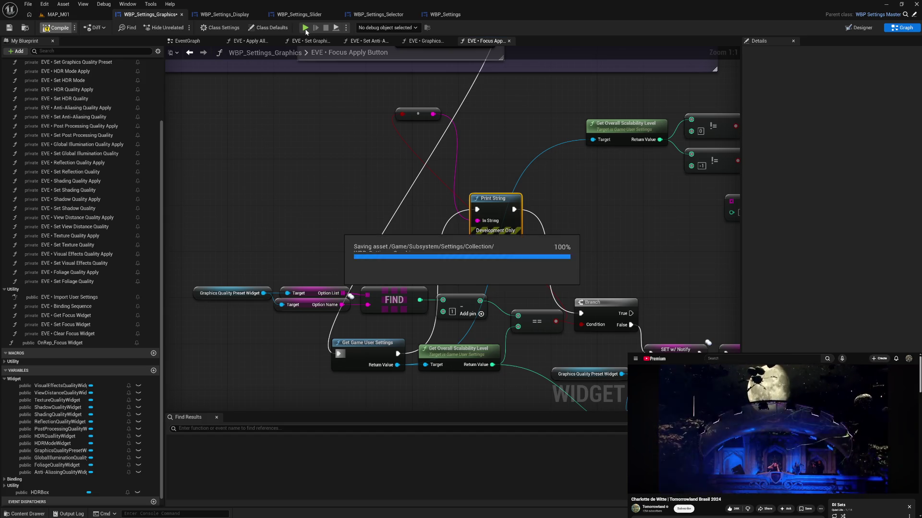
pyautogui.click(305, 28)
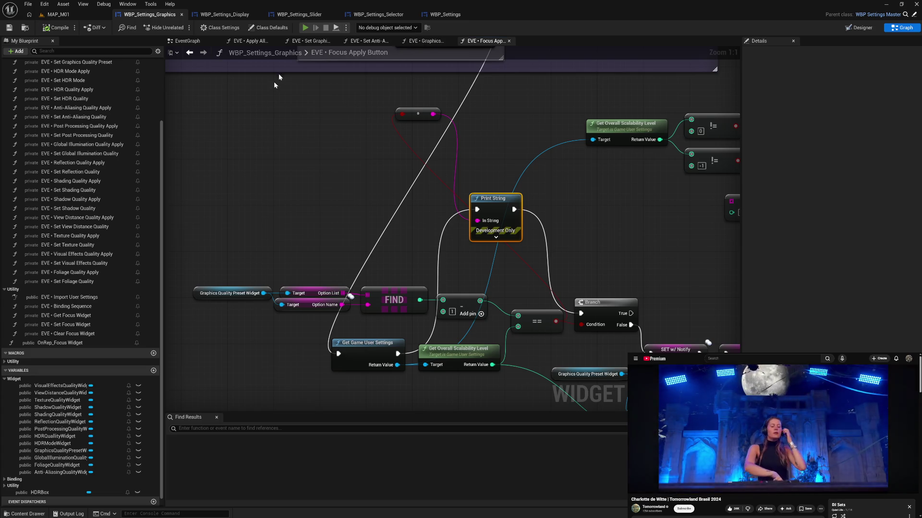
pyautogui.click(84, 441)
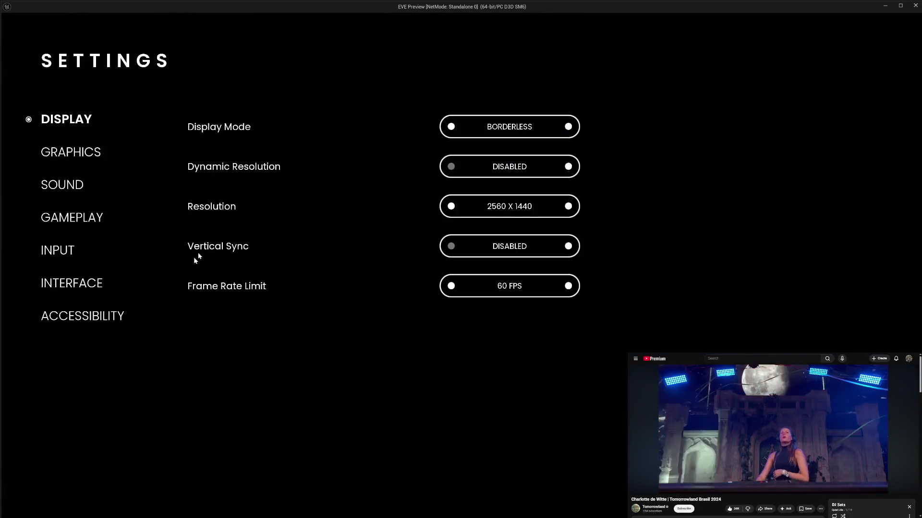
# In Graphics settings, apply Anti-Aliasing at HIGH, then EPIC, and apply the Graphics Quality Preset
pyautogui.click(77, 152)
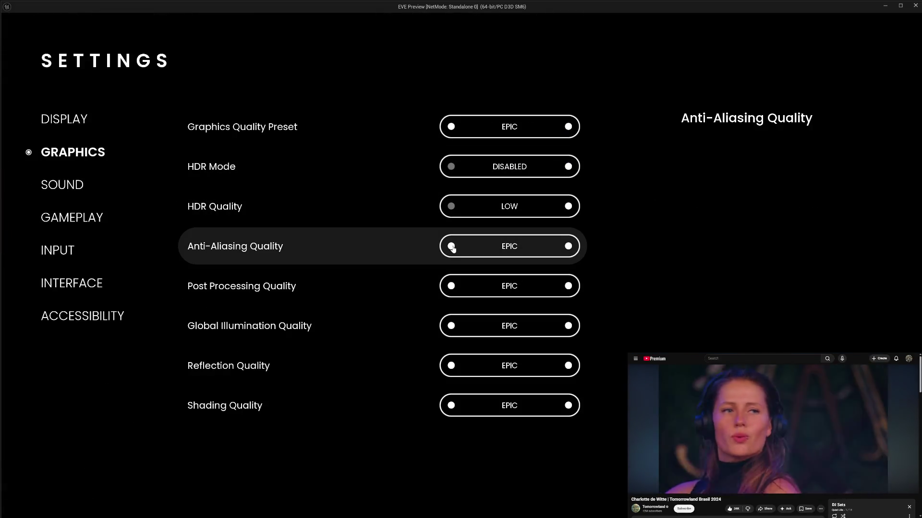
pyautogui.click(451, 247)
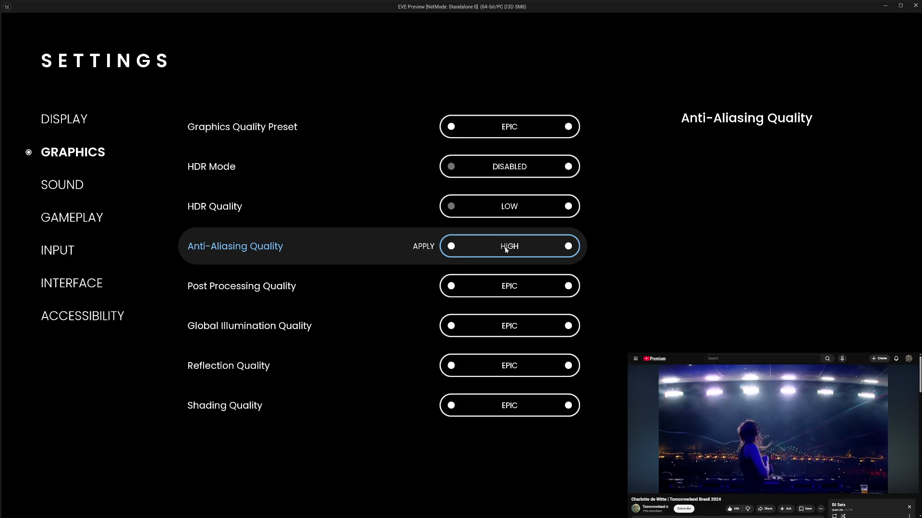
pyautogui.press('Return')
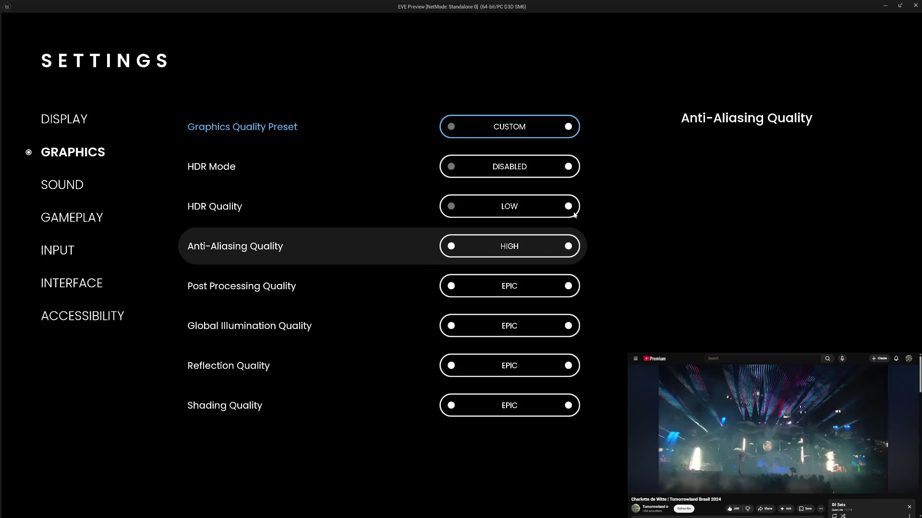
pyautogui.click(569, 247)
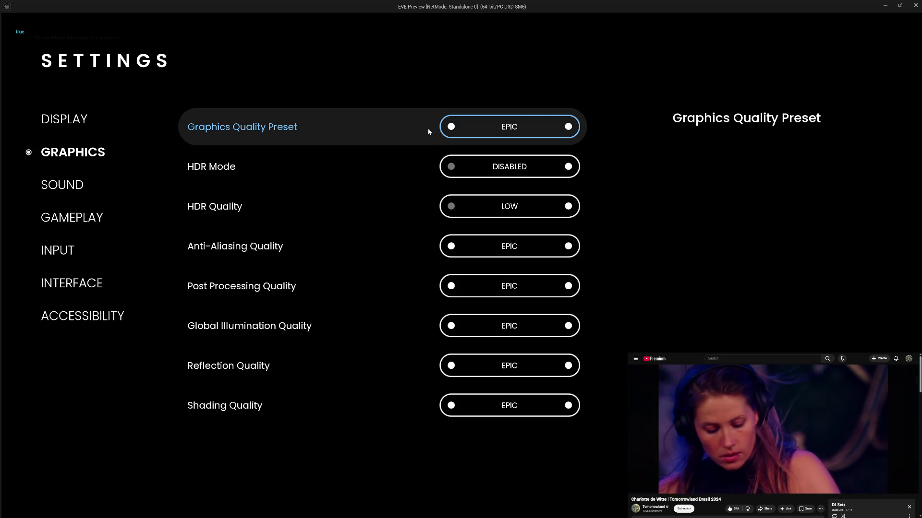
pyautogui.click(429, 131)
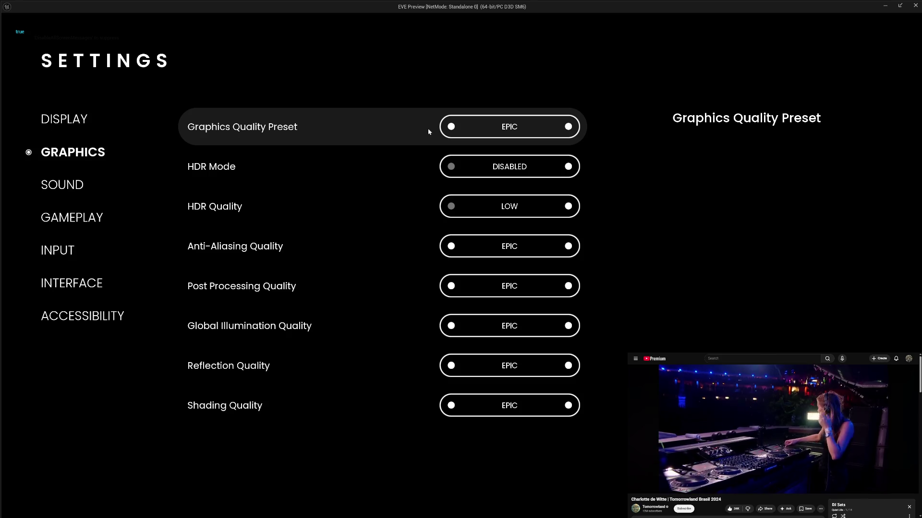
# Using the keyboard, toggle Anti-Aliasing between HIGH and EPIC, applying each change and the preset
pyautogui.press('Down')
pyautogui.press('Down')
pyautogui.press('Down')
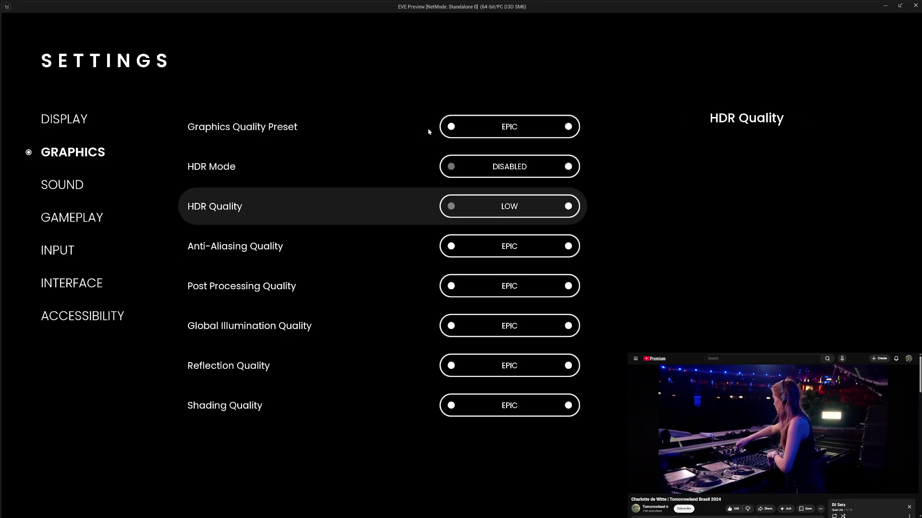
pyautogui.press('Left')
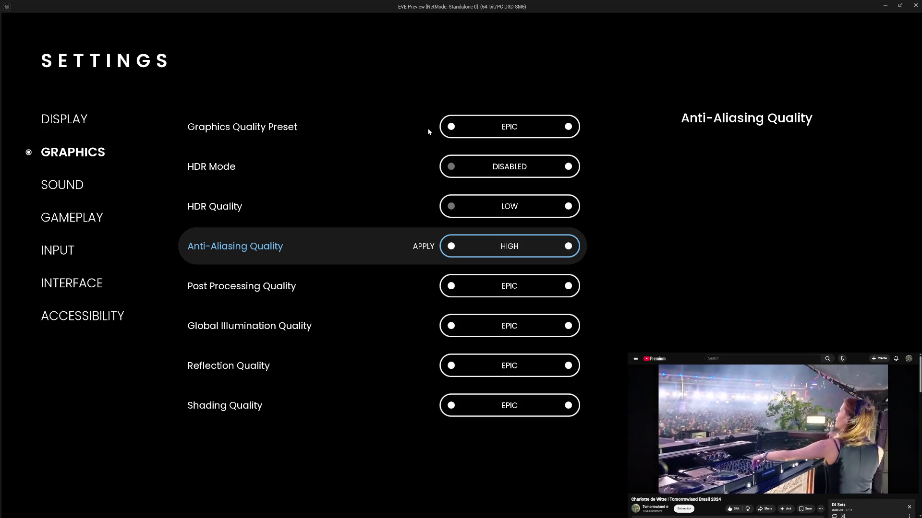
pyautogui.click(428, 131)
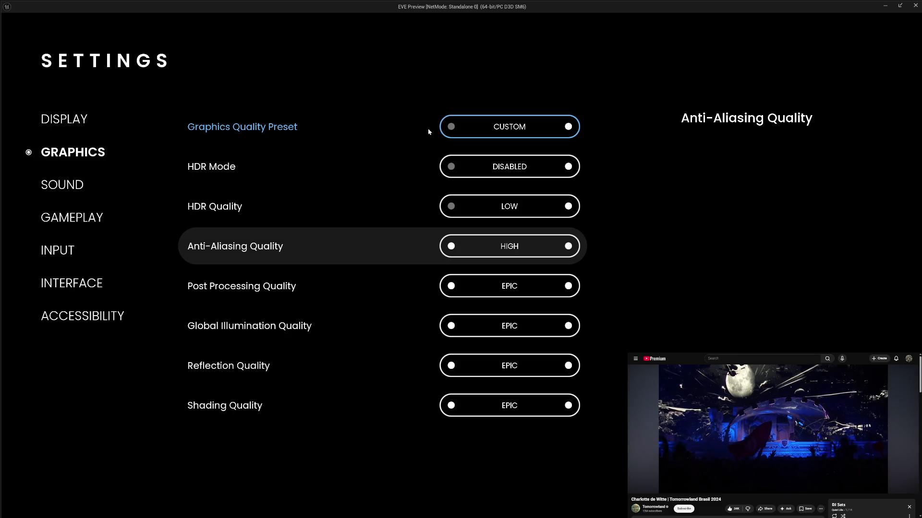
pyautogui.press('Right')
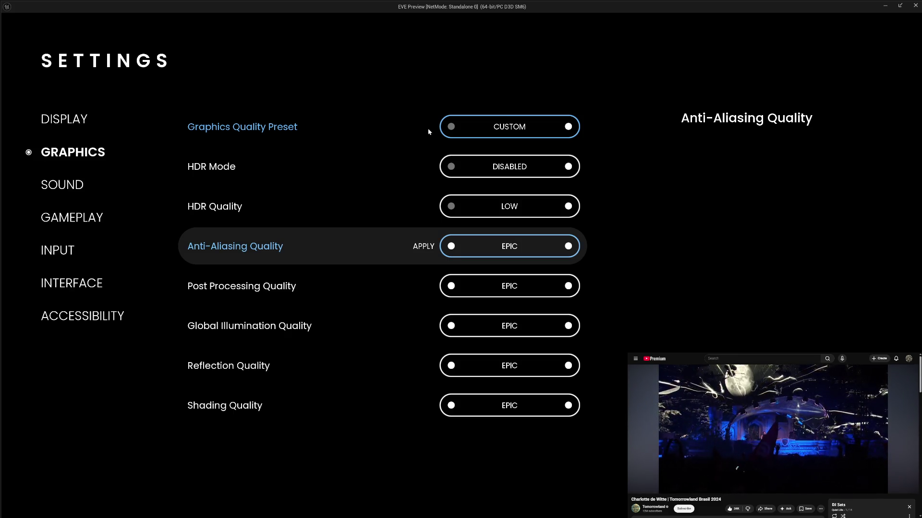
pyautogui.click(429, 132)
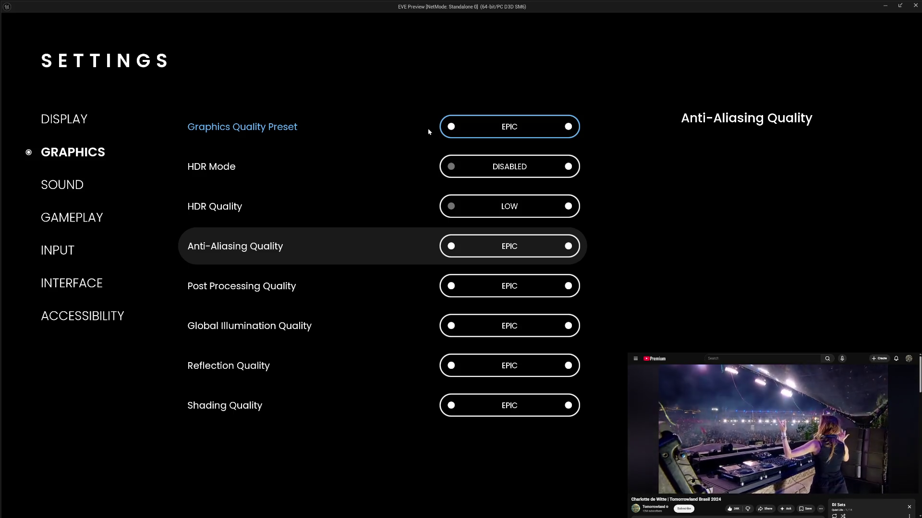
pyautogui.press('Up')
pyautogui.press('Up')
pyautogui.press('Up')
pyautogui.press('Return')
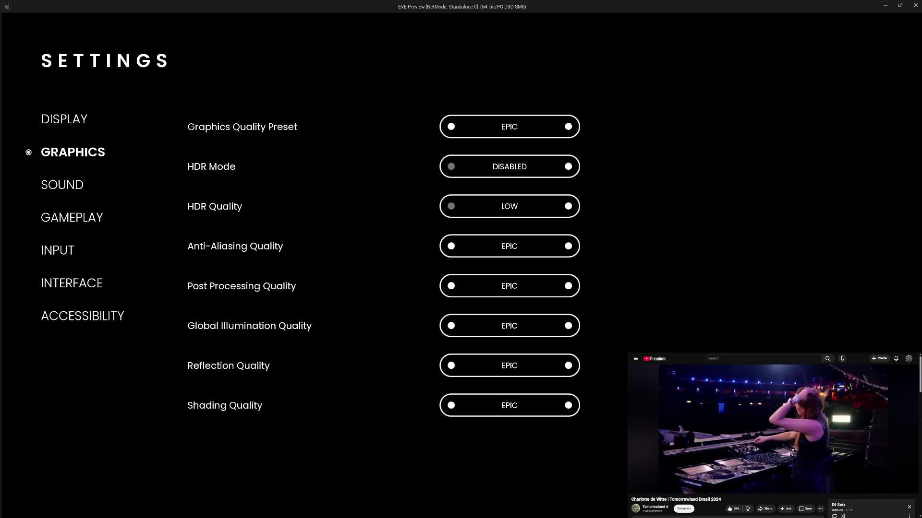
# Leave settings, end the game preview, and deselect the Print String node
pyautogui.press('Escape')
pyautogui.press('Down')
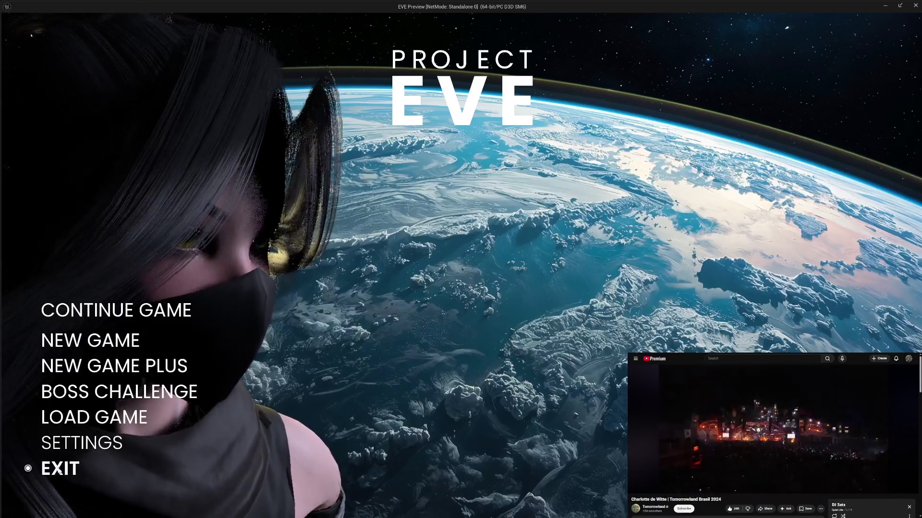
pyautogui.press('Return')
pyautogui.click(396, 212)
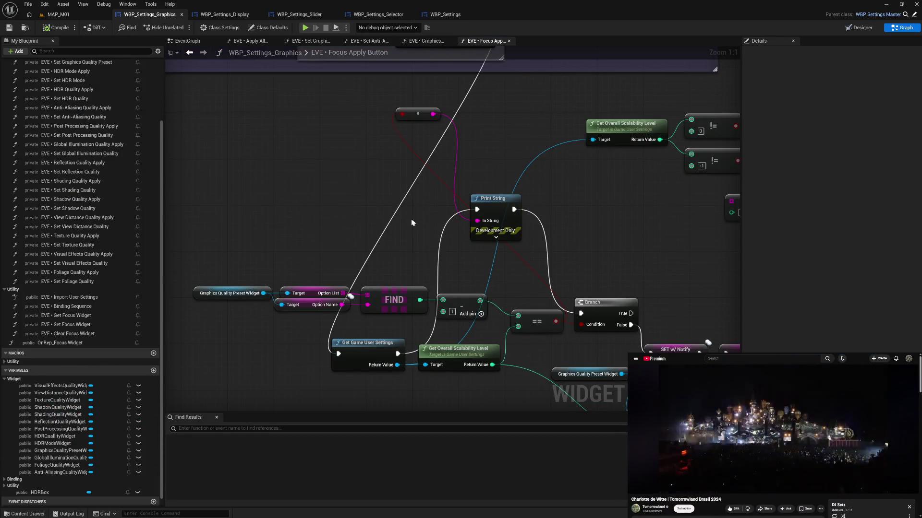
# Place the reroute beside Print String and inspect OnRep_Option Name in WBP_Settings_Selector
pyautogui.moveTo(419, 116); pyautogui.dragTo(433, 227)
pyautogui.moveTo(479, 258)
pyautogui.mouseDown()
pyautogui.moveTo(472, 186)
pyautogui.moveTo(495, 194)
pyautogui.moveTo(480, 200)
pyautogui.mouseUp()
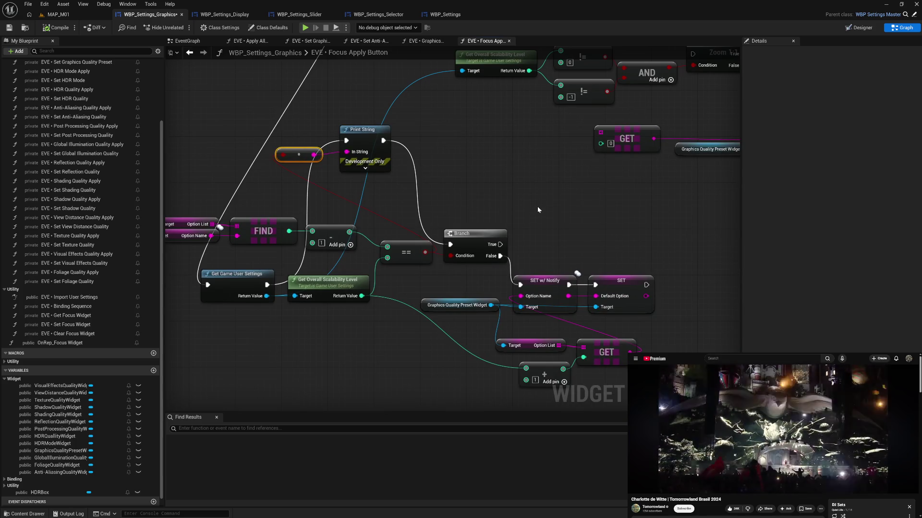
pyautogui.moveTo(537, 206); pyautogui.dragTo(485, 166)
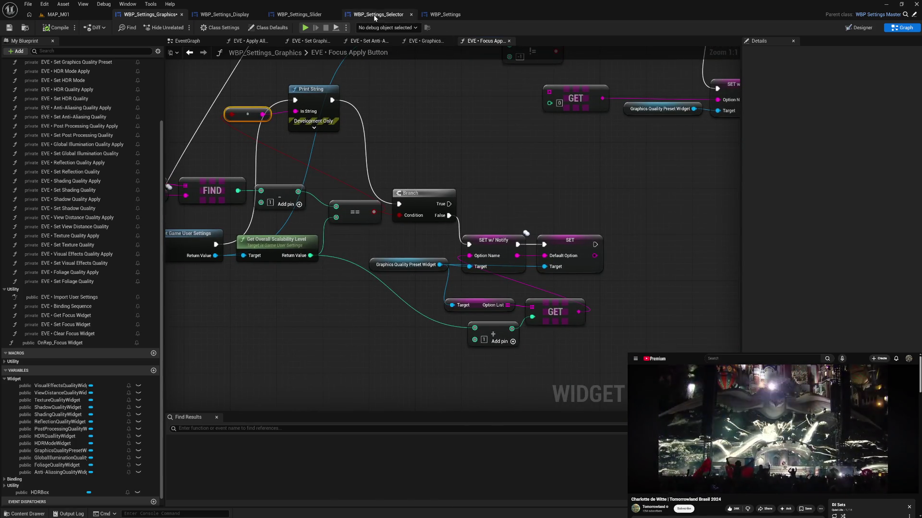
pyautogui.click(372, 16)
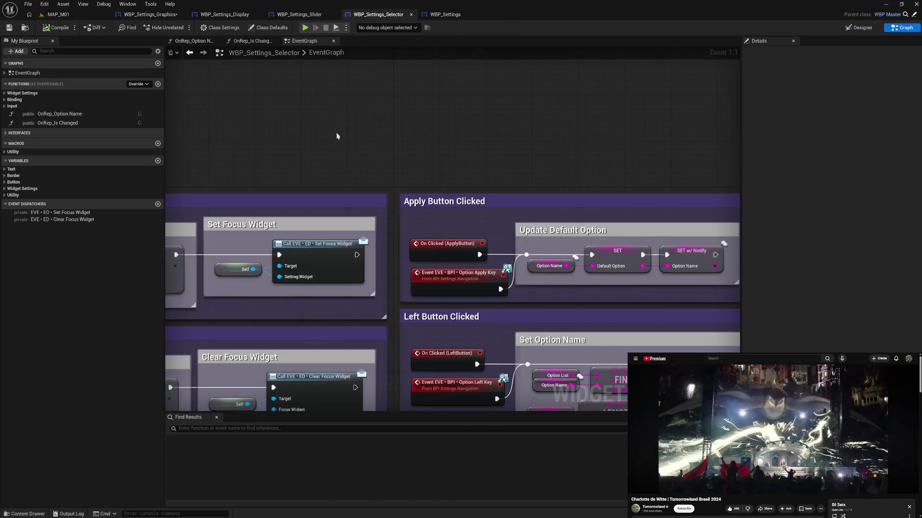
pyautogui.doubleClick(58, 115)
pyautogui.moveTo(473, 155); pyautogui.dragTo(380, 148)
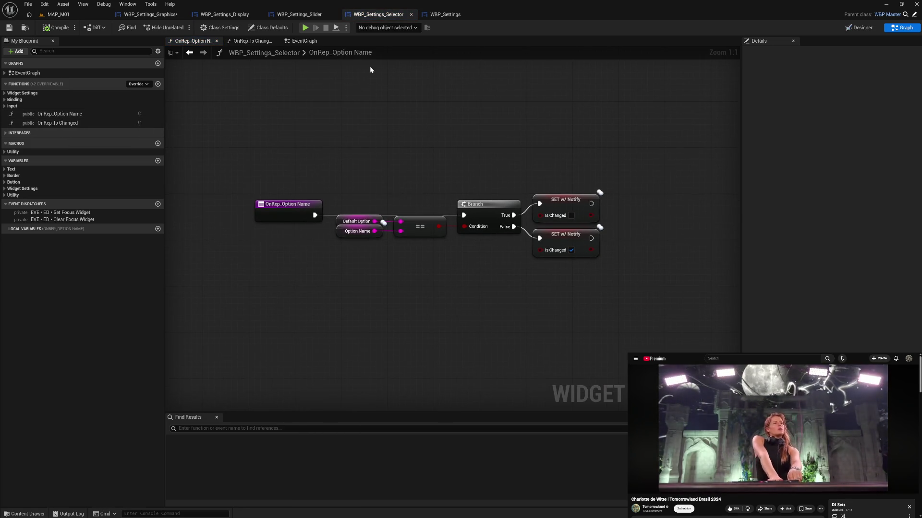
# Wire Branch False into SET and GET into Default Option, then compile and play standalone
pyautogui.click(147, 14)
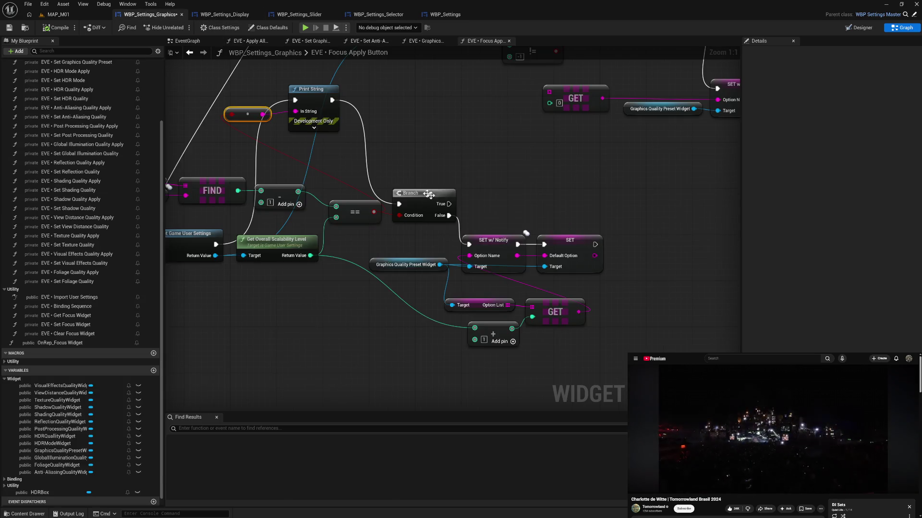
pyautogui.moveTo(485, 248)
pyautogui.mouseDown()
pyautogui.moveTo(555, 212)
pyautogui.moveTo(634, 236)
pyautogui.moveTo(640, 247)
pyautogui.mouseUp()
pyautogui.moveTo(449, 215)
pyautogui.mouseDown()
pyautogui.moveTo(536, 244)
pyautogui.moveTo(625, 245)
pyautogui.mouseUp()
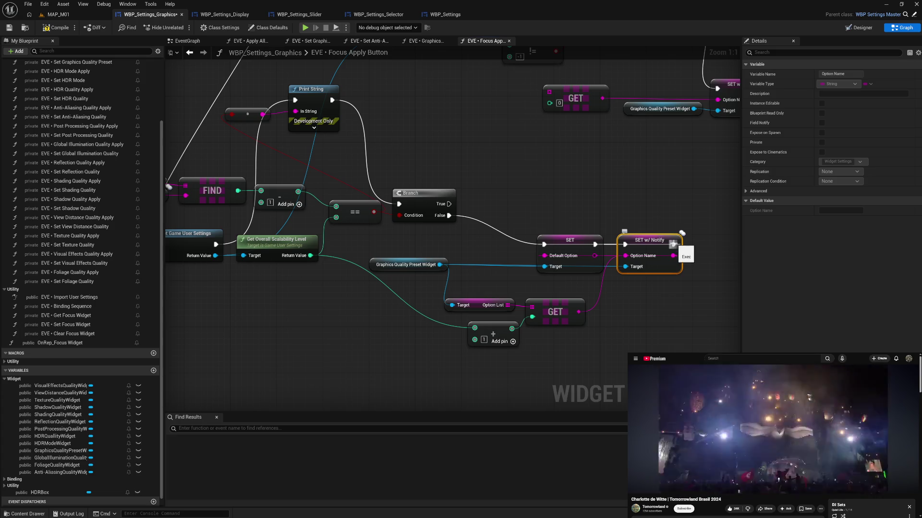
pyautogui.moveTo(578, 312)
pyautogui.mouseDown()
pyautogui.moveTo(544, 256)
pyautogui.moveTo(632, 258)
pyautogui.mouseUp()
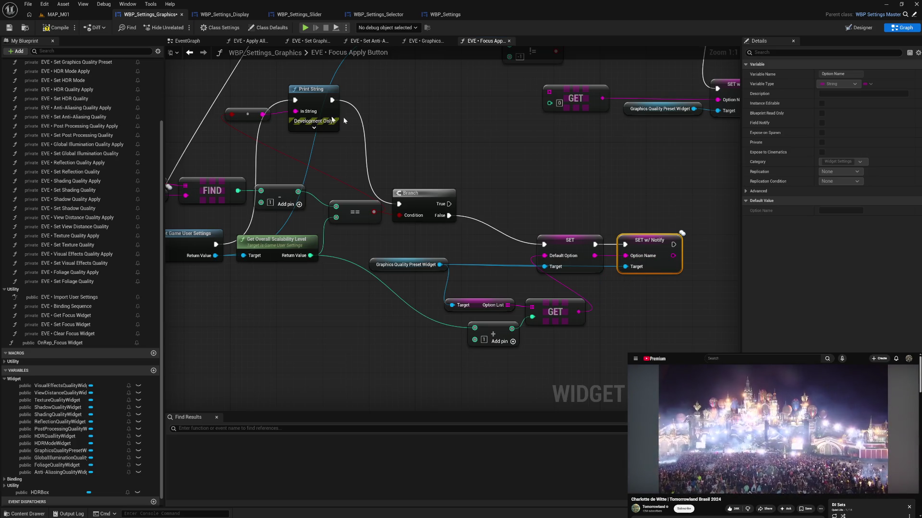
pyautogui.click(50, 27)
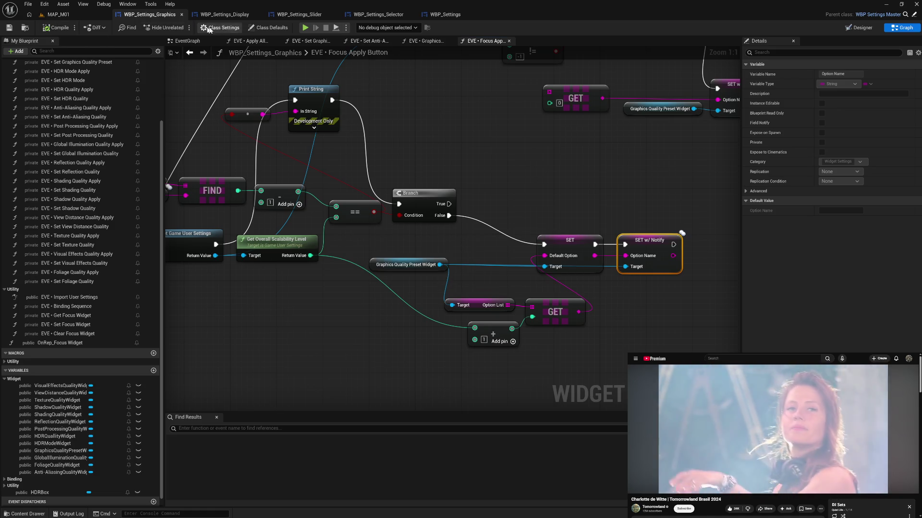
pyautogui.click(305, 27)
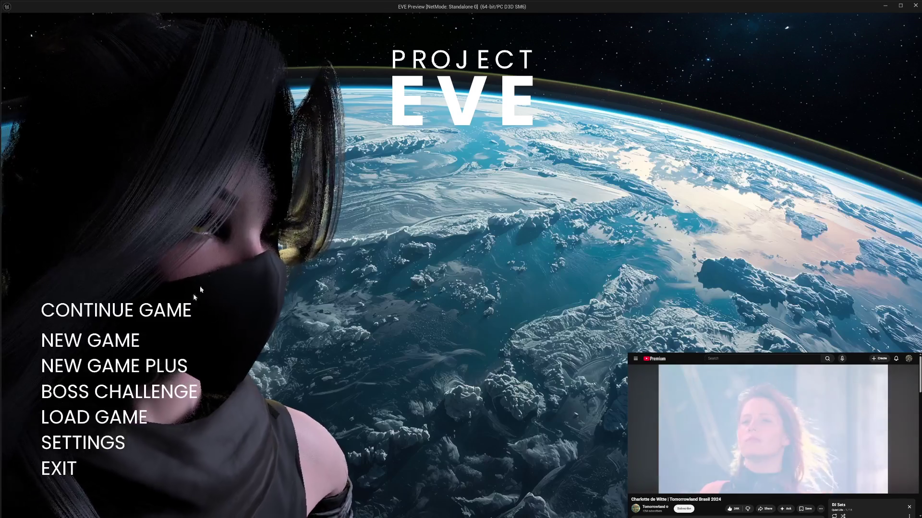
# In Graphics settings, apply Anti-Aliasing Quality at HIGH, then back at EPIC
pyautogui.click(92, 449)
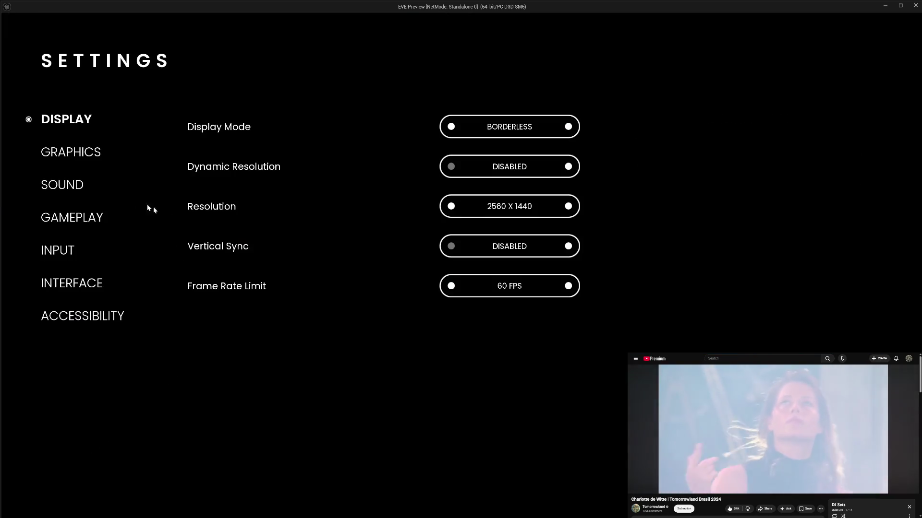
pyautogui.click(77, 154)
pyautogui.click(451, 247)
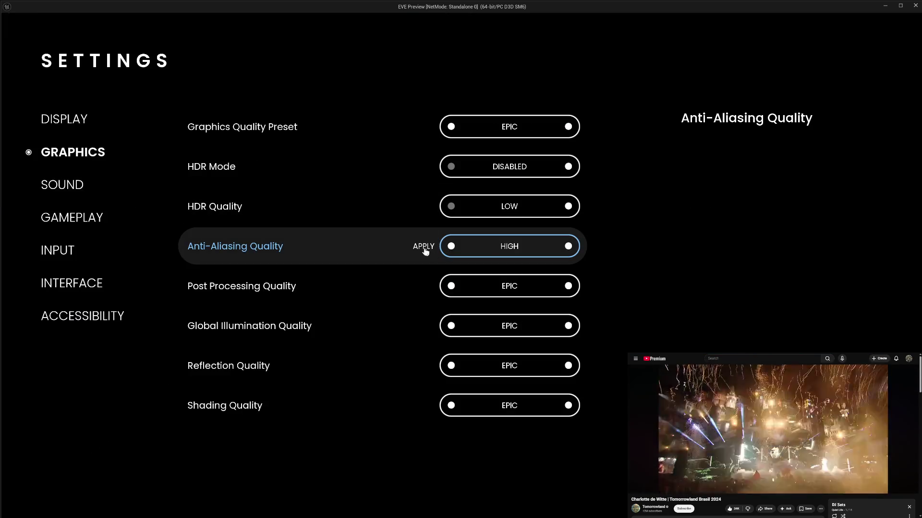
pyautogui.click(413, 248)
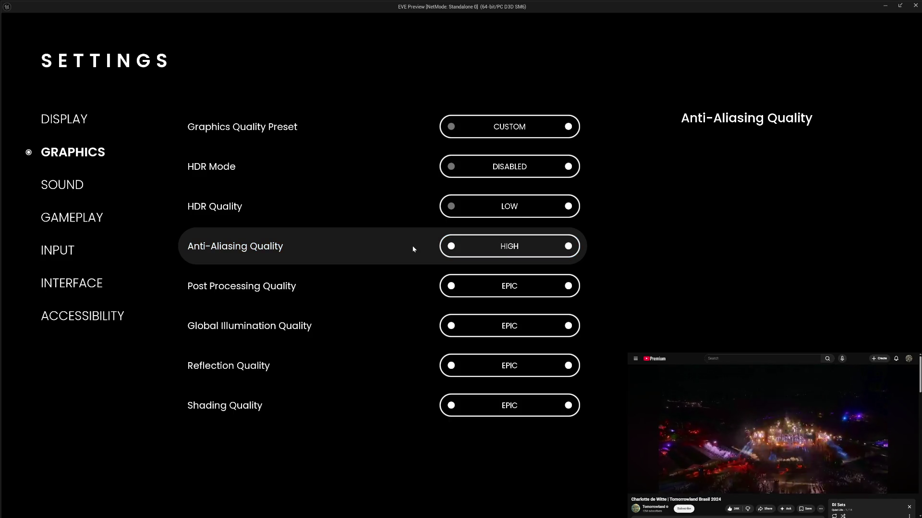
pyautogui.press('Right')
pyautogui.click(414, 247)
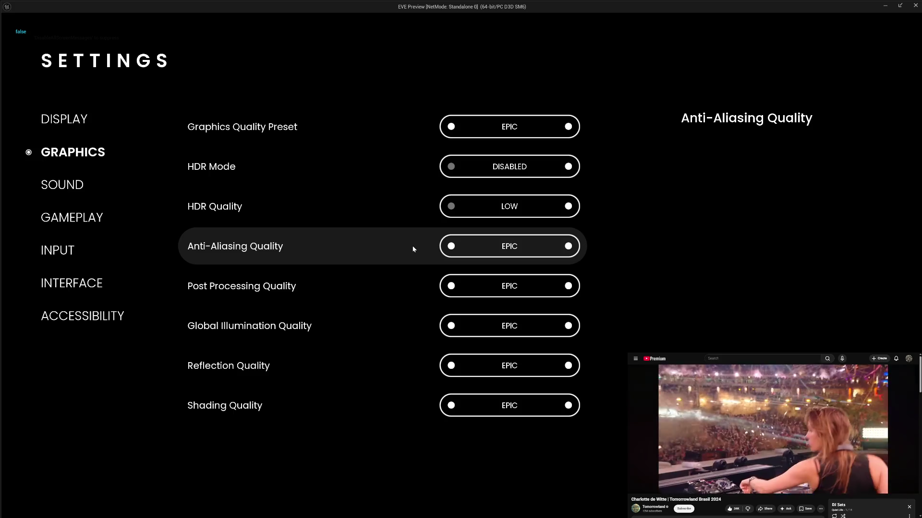
# Apply Post Processing Quality at HIGH, then back at EPIC
pyautogui.press('Down')
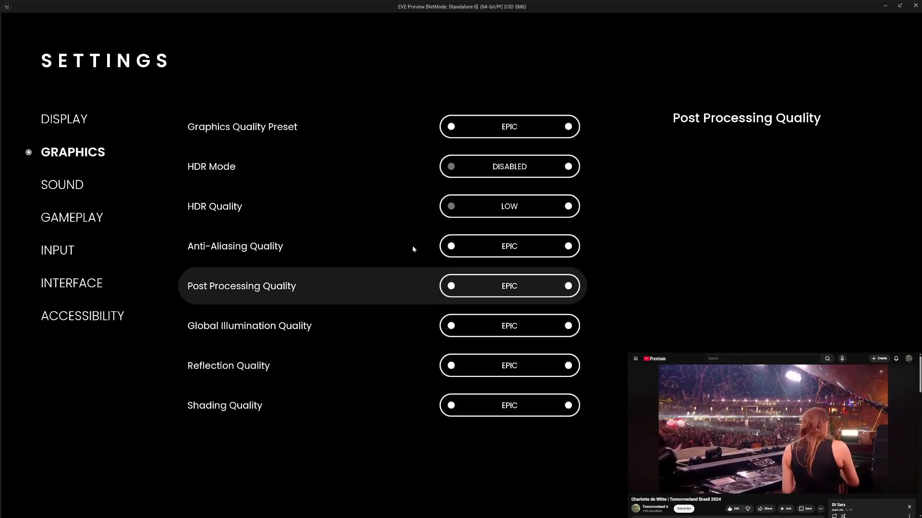
pyautogui.press('Left')
pyautogui.press('Return')
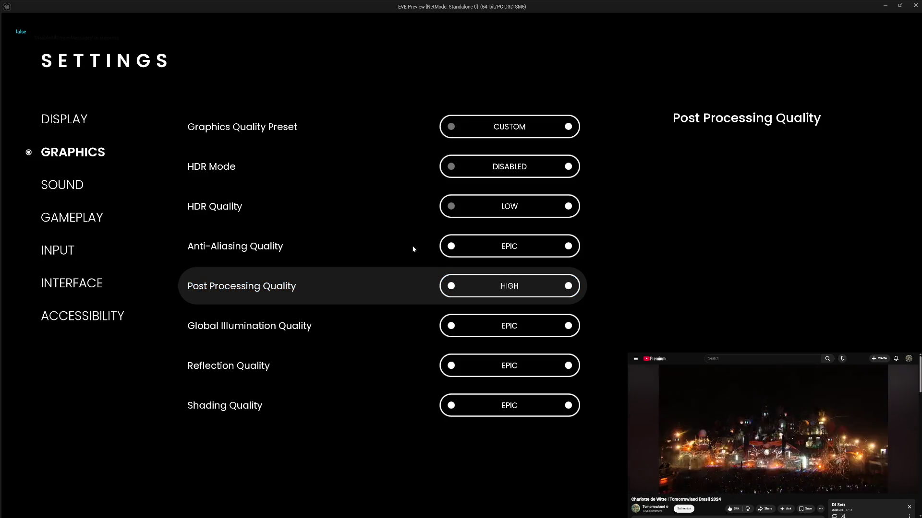
pyautogui.press('Right')
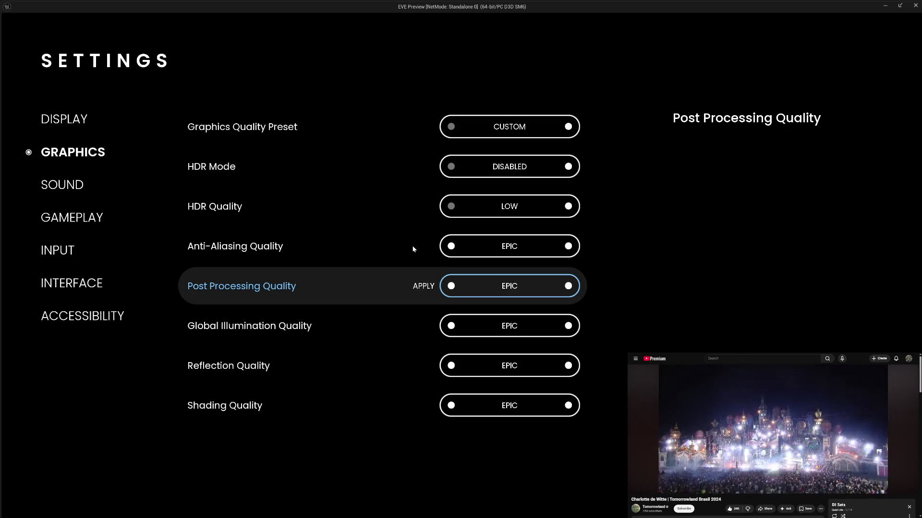
pyautogui.press('Return')
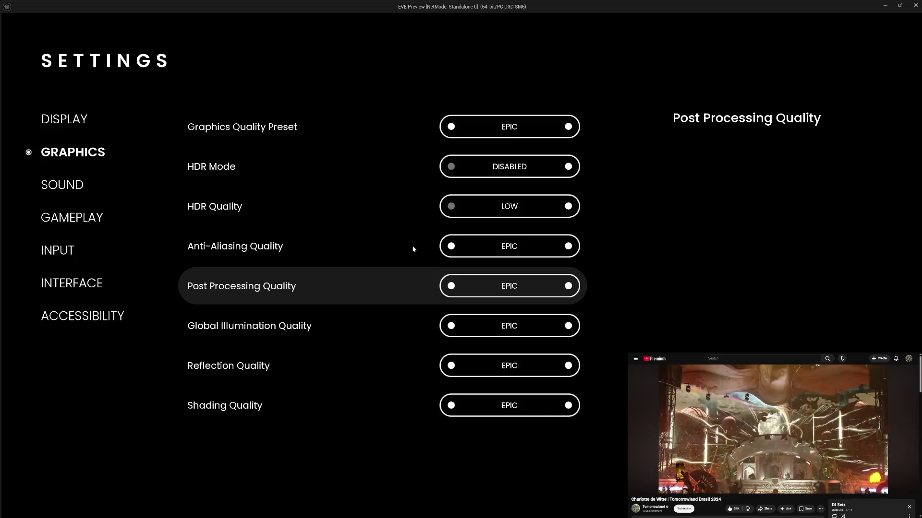
# Toggle Anti-Aliasing between HIGH and EPIC twice more, applying each, then exit the preview
pyautogui.click(451, 247)
pyautogui.click(420, 246)
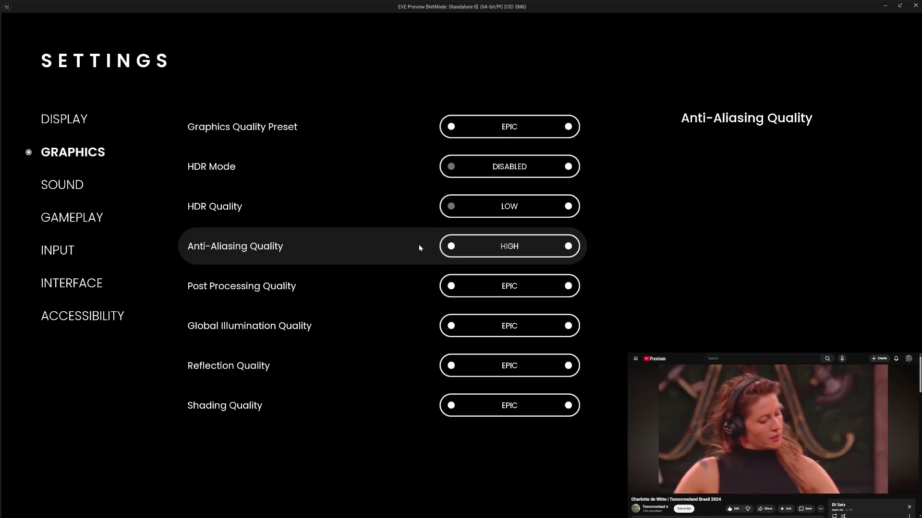
pyautogui.click(568, 247)
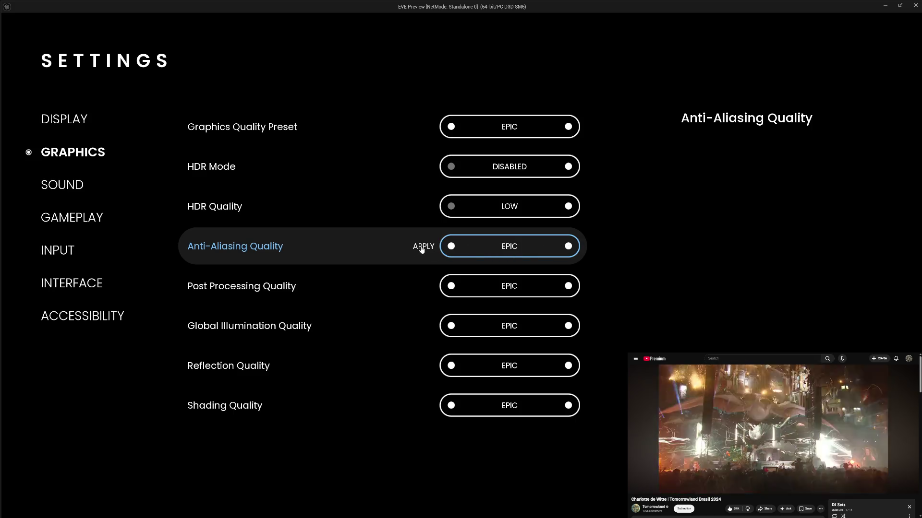
pyautogui.click(421, 247)
pyautogui.click(451, 247)
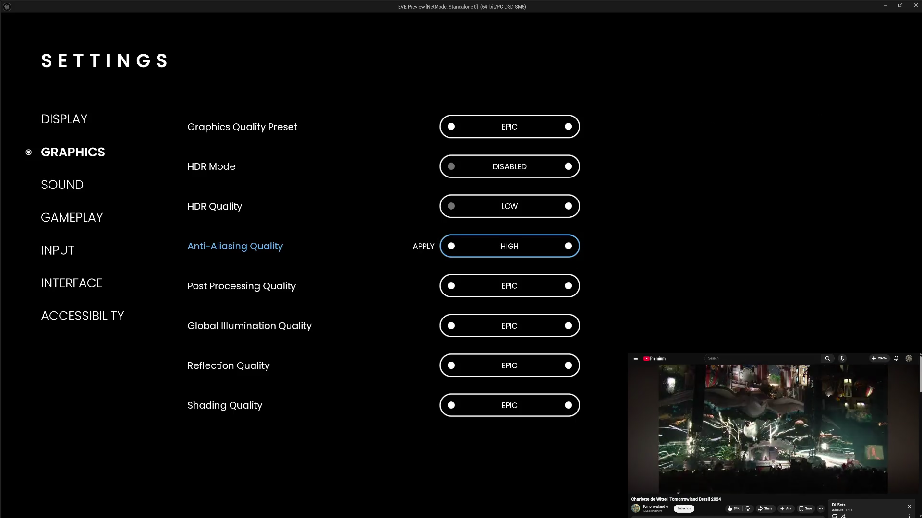
pyautogui.click(423, 246)
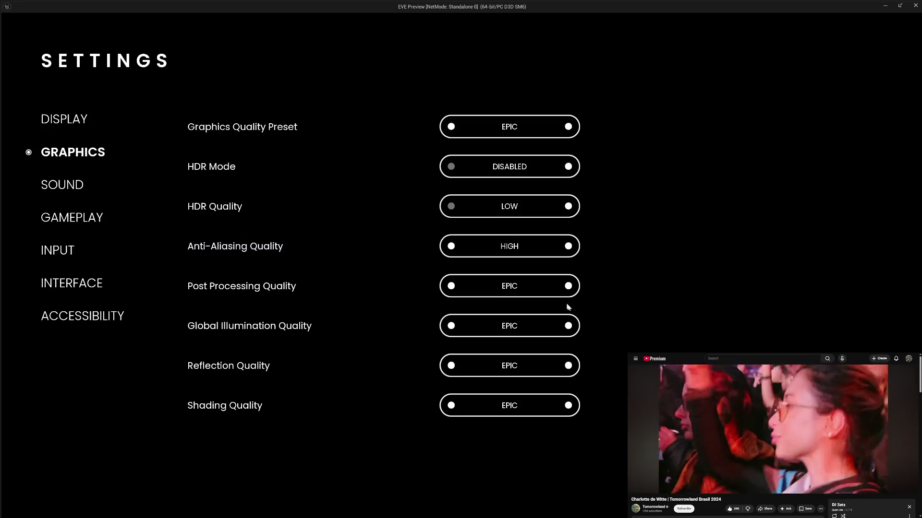
pyautogui.click(568, 246)
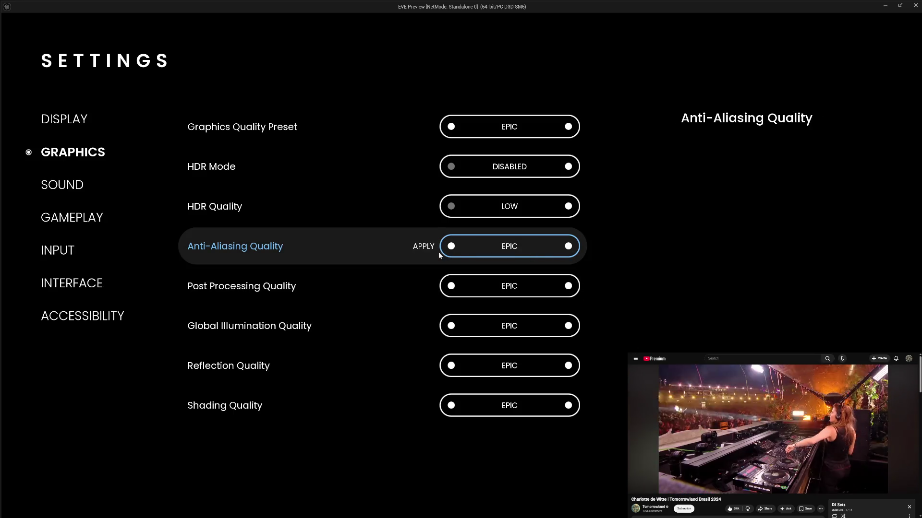
pyautogui.click(424, 246)
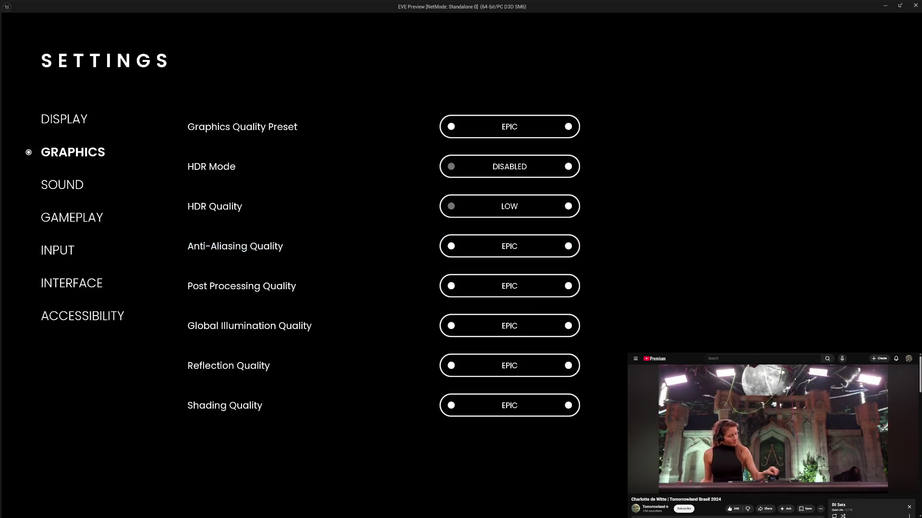
pyautogui.press('Escape')
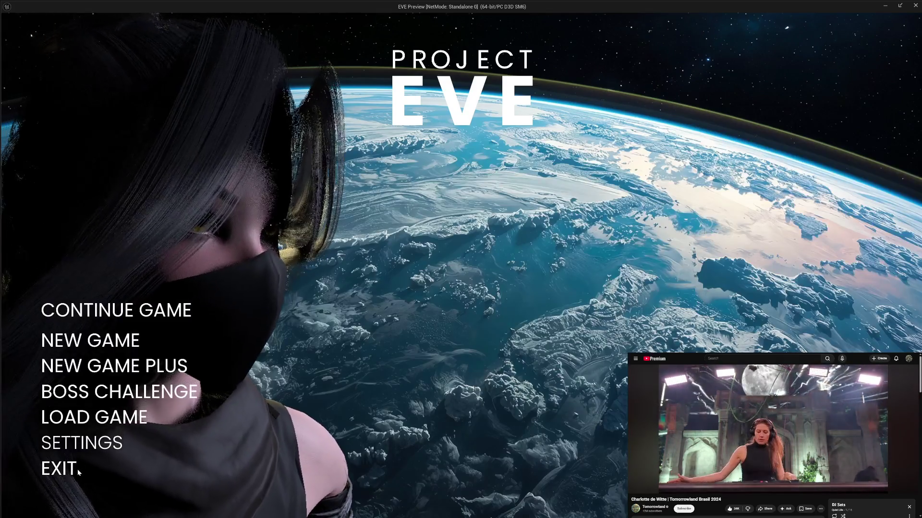
pyautogui.click(78, 472)
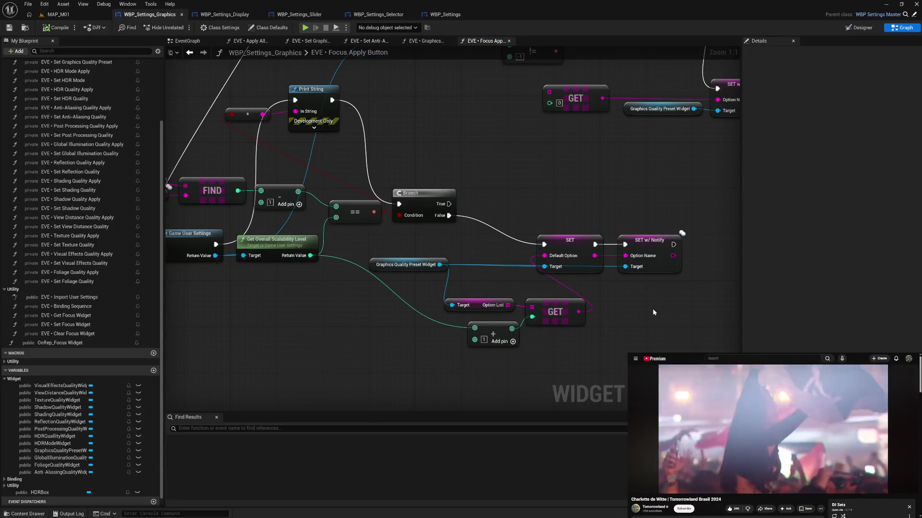
# Rearrange the SET w/ Notify and preset widget nodes, wiring Get Game User Settings straight into the Branch
pyautogui.moveTo(650, 243); pyautogui.dragTo(644, 242)
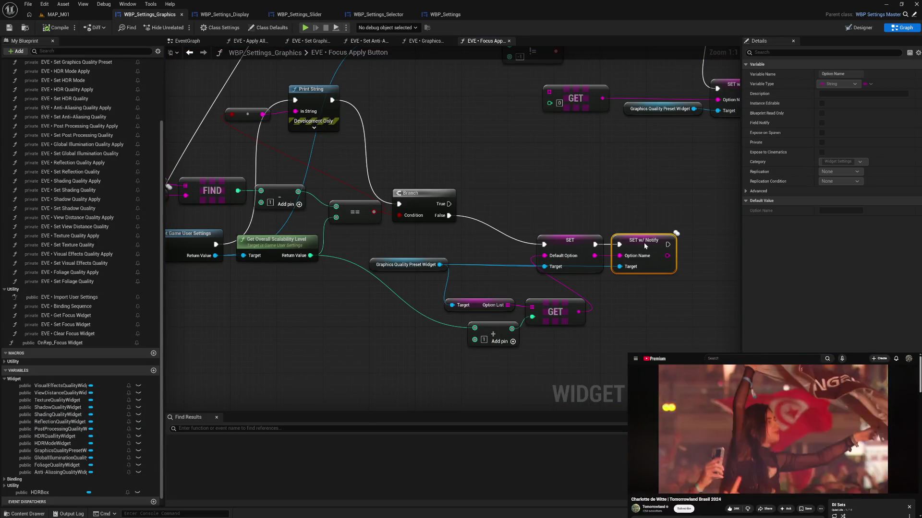
pyautogui.click(652, 311)
pyautogui.moveTo(376, 270)
pyautogui.mouseDown()
pyautogui.moveTo(461, 281)
pyautogui.moveTo(407, 281)
pyautogui.moveTo(491, 302)
pyautogui.mouseUp()
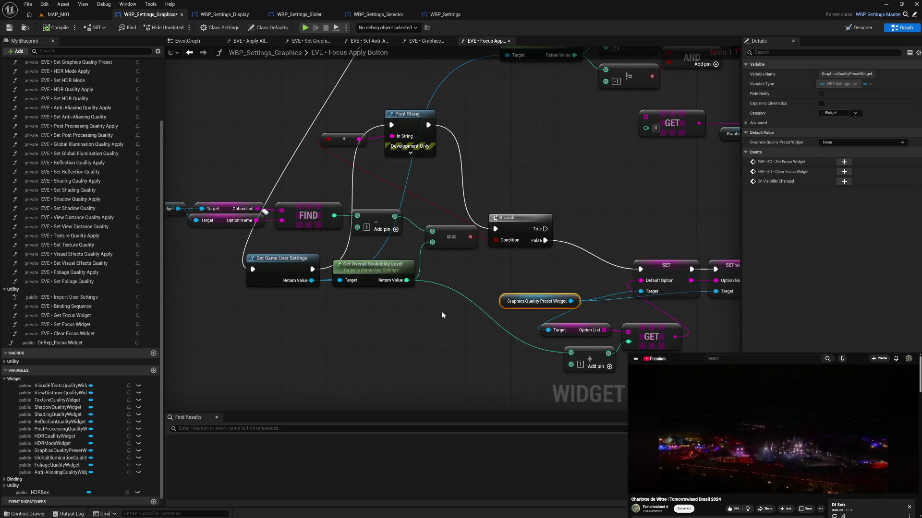
pyautogui.moveTo(312, 269); pyautogui.dragTo(495, 229)
# Delete the Print String and reroute nodes, then recompile the blueprint
pyautogui.moveTo(335, 127); pyautogui.dragTo(437, 156)
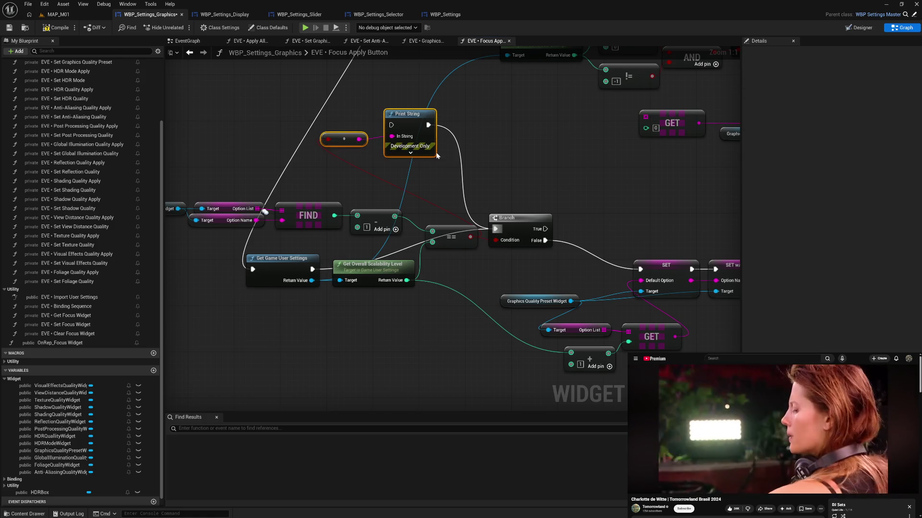
pyautogui.press('Delete')
pyautogui.moveTo(566, 155); pyautogui.dragTo(436, 297)
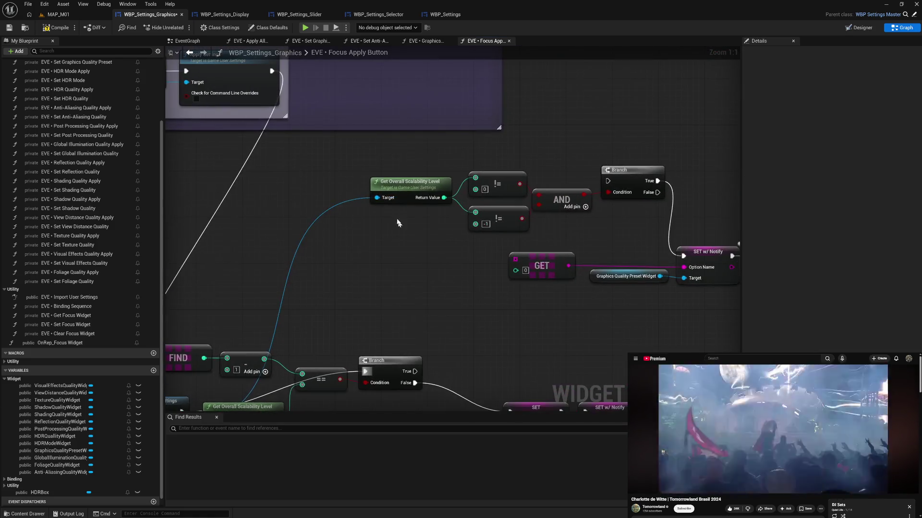
pyautogui.moveTo(371, 153)
pyautogui.mouseDown()
pyautogui.moveTo(674, 283)
pyautogui.moveTo(643, 294)
pyautogui.mouseUp()
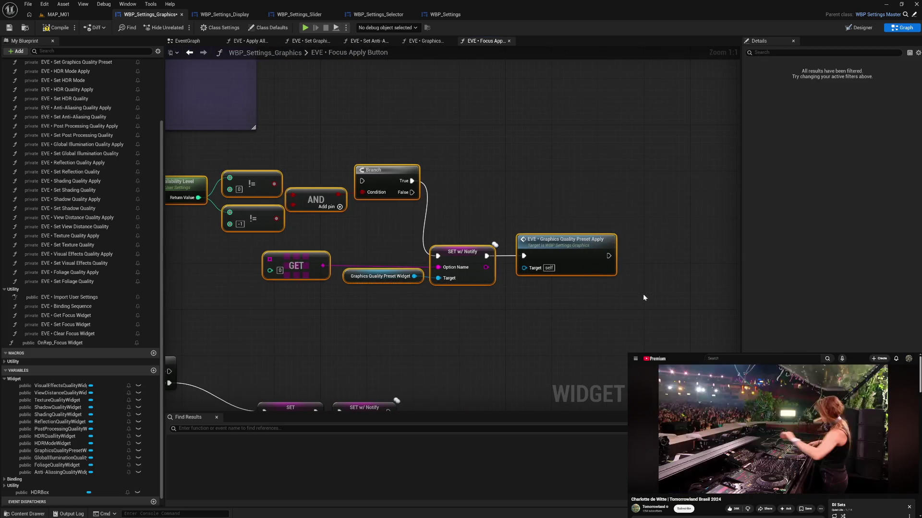
pyautogui.press('Delete')
pyautogui.hotkey('ctrl', 'z')
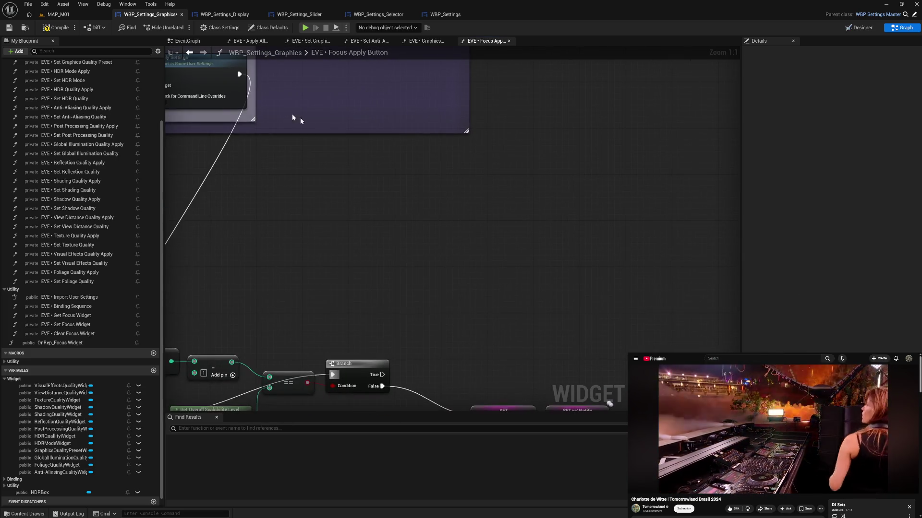
pyautogui.click(54, 27)
pyautogui.moveTo(233, 216); pyautogui.dragTo(540, 128)
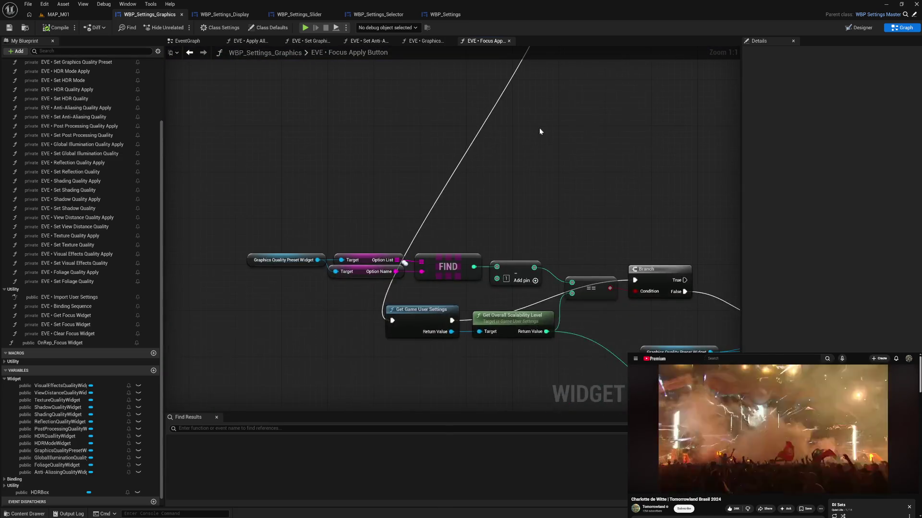
# Move Get Game User Settings to the chain start and straighten the chain up to the Branch with Q
pyautogui.moveTo(485, 205); pyautogui.dragTo(424, 167)
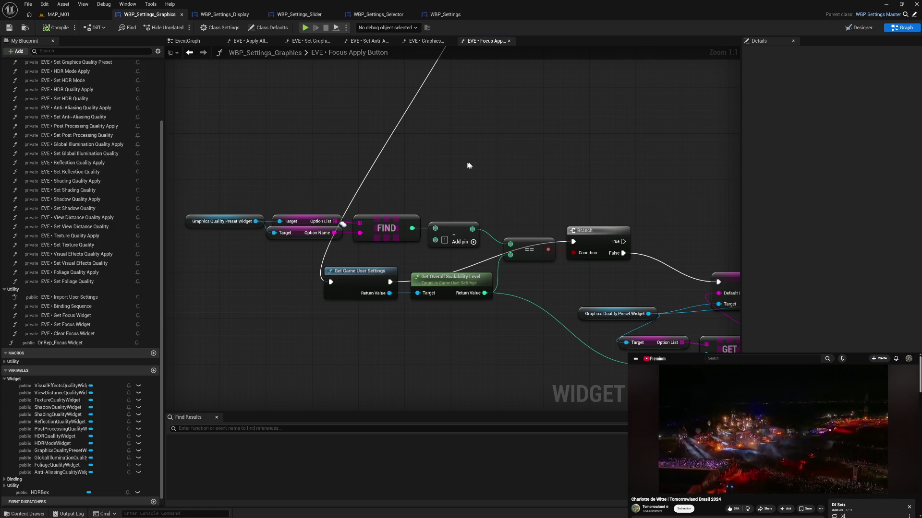
pyautogui.scroll(-2, 480, 150)
pyautogui.moveTo(480, 150)
pyautogui.mouseDown()
pyautogui.moveTo(412, 208)
pyautogui.moveTo(290, 100)
pyautogui.moveTo(398, 162)
pyautogui.moveTo(436, 318)
pyautogui.moveTo(416, 295)
pyautogui.moveTo(424, 290)
pyautogui.moveTo(442, 315)
pyautogui.moveTo(408, 288)
pyautogui.moveTo(403, 304)
pyautogui.moveTo(455, 315)
pyautogui.moveTo(400, 298)
pyautogui.moveTo(432, 233)
pyautogui.moveTo(438, 248)
pyautogui.moveTo(445, 159)
pyautogui.moveTo(432, 163)
pyautogui.mouseUp()
pyautogui.moveTo(311, 258)
pyautogui.mouseDown()
pyautogui.moveTo(431, 274)
pyautogui.moveTo(413, 265)
pyautogui.moveTo(393, 273)
pyautogui.moveTo(403, 293)
pyautogui.moveTo(410, 275)
pyautogui.mouseUp()
pyautogui.click(394, 319)
pyautogui.moveTo(351, 276)
pyautogui.mouseDown()
pyautogui.moveTo(230, 232)
pyautogui.moveTo(226, 214)
pyautogui.moveTo(224, 227)
pyautogui.mouseUp()
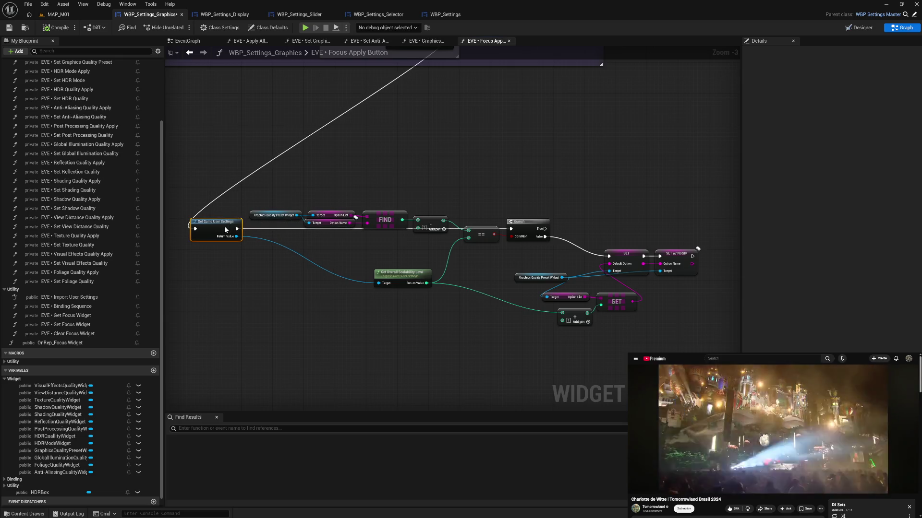
pyautogui.moveTo(261, 202); pyautogui.dragTo(540, 243)
pyautogui.press('q')
pyautogui.press('q')
pyautogui.press('q')
pyautogui.press('q')
pyautogui.press('q')
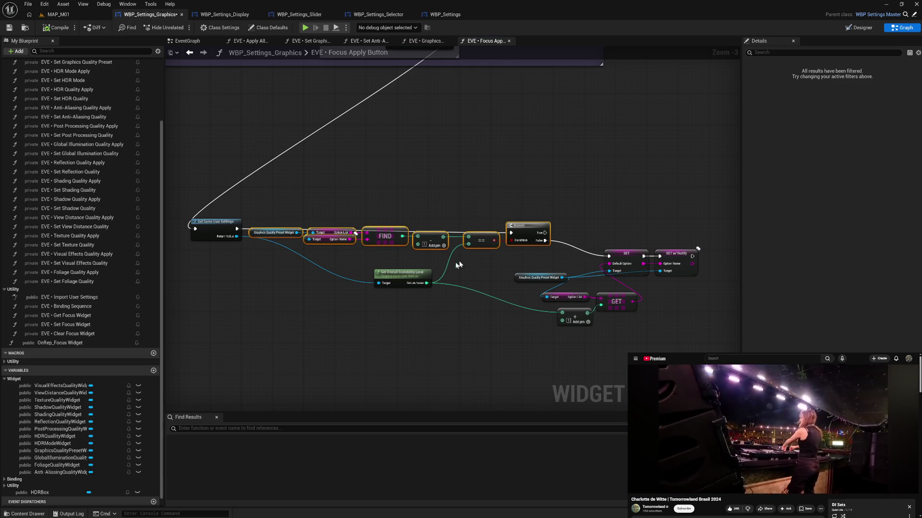
# Add a reroute knot on the scalability wire and feed the lower array node from it
pyautogui.moveTo(403, 270); pyautogui.dragTo(276, 257)
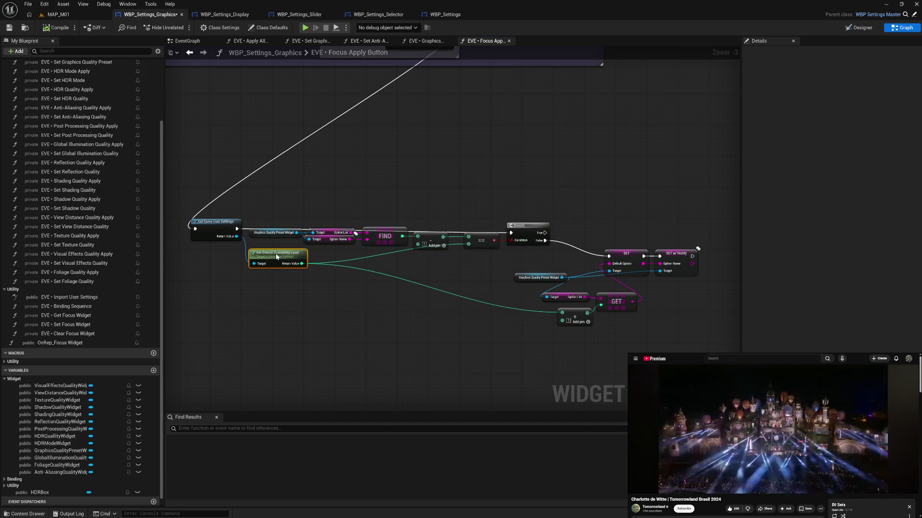
pyautogui.doubleClick(347, 258)
pyautogui.moveTo(352, 258); pyautogui.dragTo(460, 267)
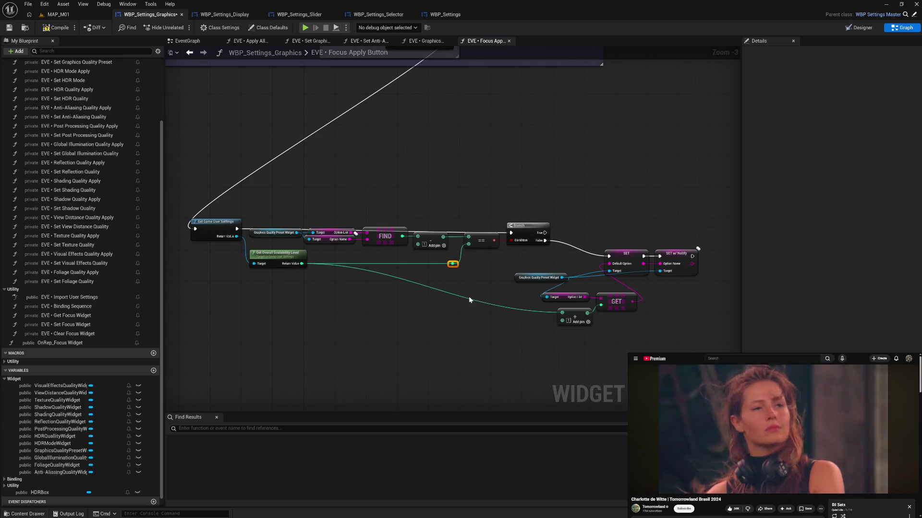
pyautogui.moveTo(454, 263); pyautogui.dragTo(562, 313)
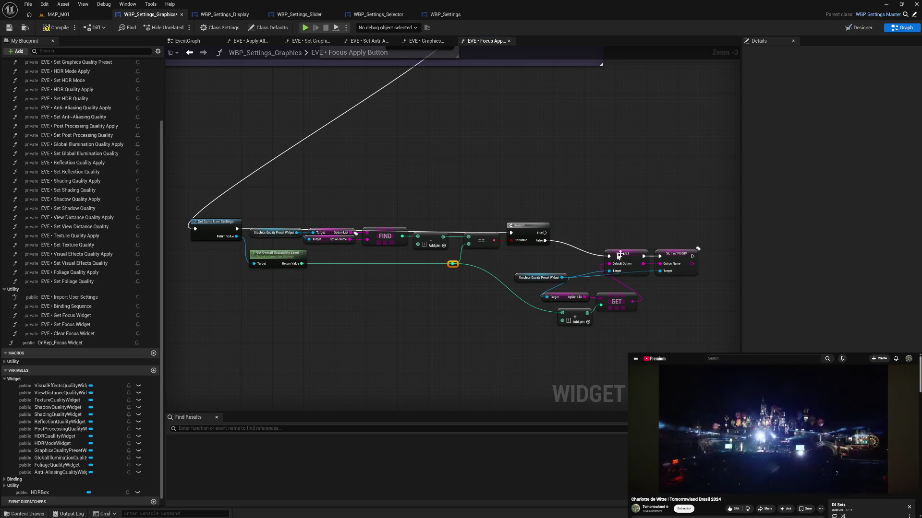
pyautogui.moveTo(687, 318); pyautogui.dragTo(629, 316)
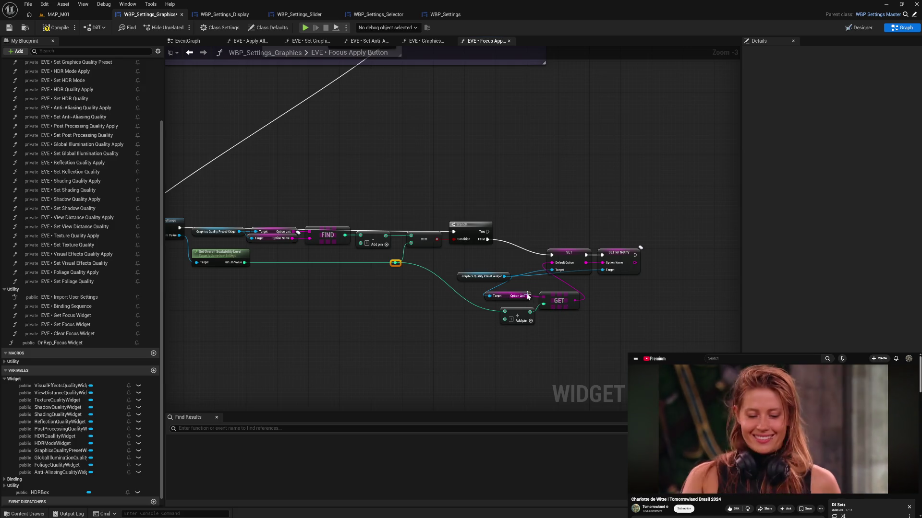
# Reposition the array and GET group, pasting a preset widget getter beside the option list node
pyautogui.moveTo(524, 312)
pyautogui.mouseDown()
pyautogui.moveTo(467, 309)
pyautogui.moveTo(442, 288)
pyautogui.mouseUp()
pyautogui.keyDown('shift'); pyautogui.click(562, 303); pyautogui.keyUp('shift')
pyautogui.moveTo(570, 309); pyautogui.dragTo(589, 330)
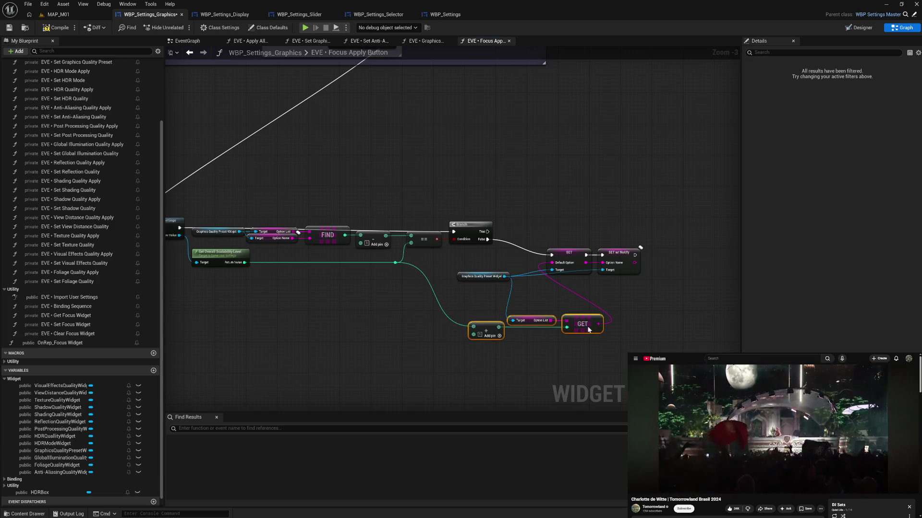
pyautogui.click(460, 277)
pyautogui.hotkey('ctrl', 'c')
pyautogui.hotkey('ctrl', 'v')
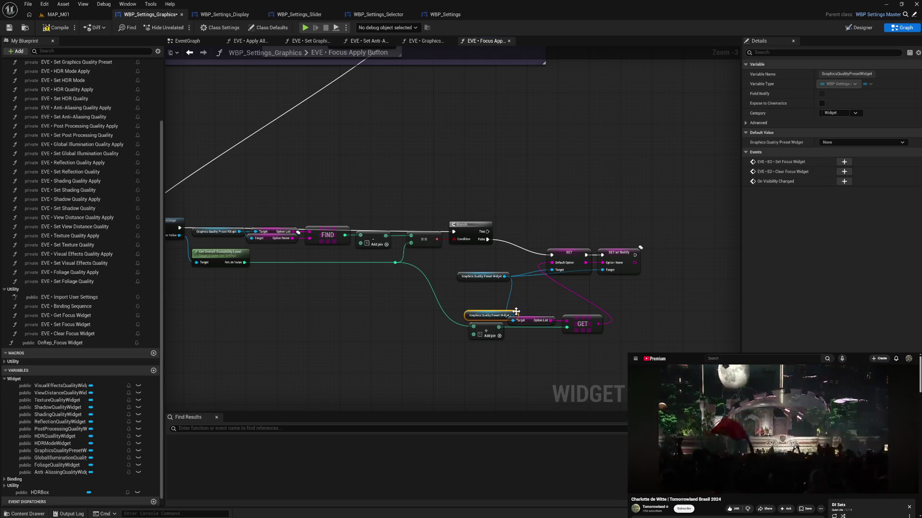
pyautogui.moveTo(514, 314); pyautogui.dragTo(495, 315)
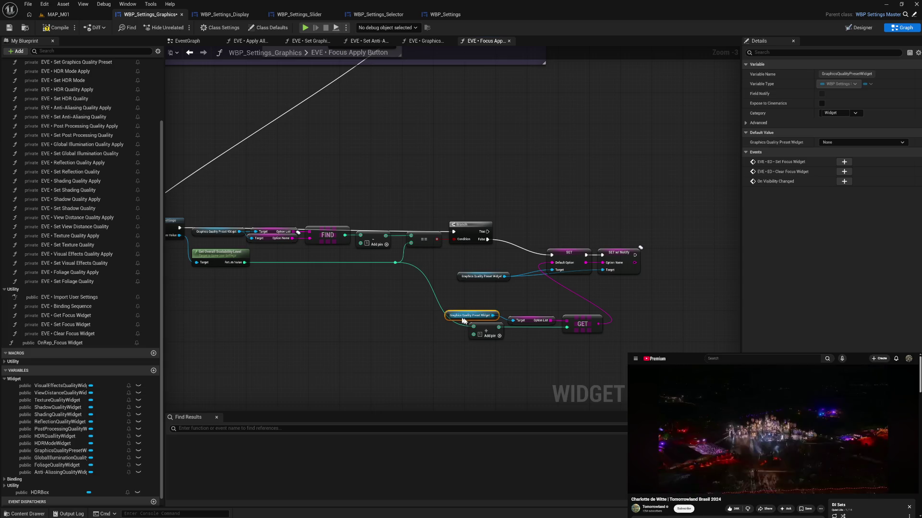
pyautogui.moveTo(447, 318)
pyautogui.mouseDown()
pyautogui.moveTo(480, 329)
pyautogui.moveTo(429, 328)
pyautogui.moveTo(606, 338)
pyautogui.moveTo(531, 326)
pyautogui.mouseUp()
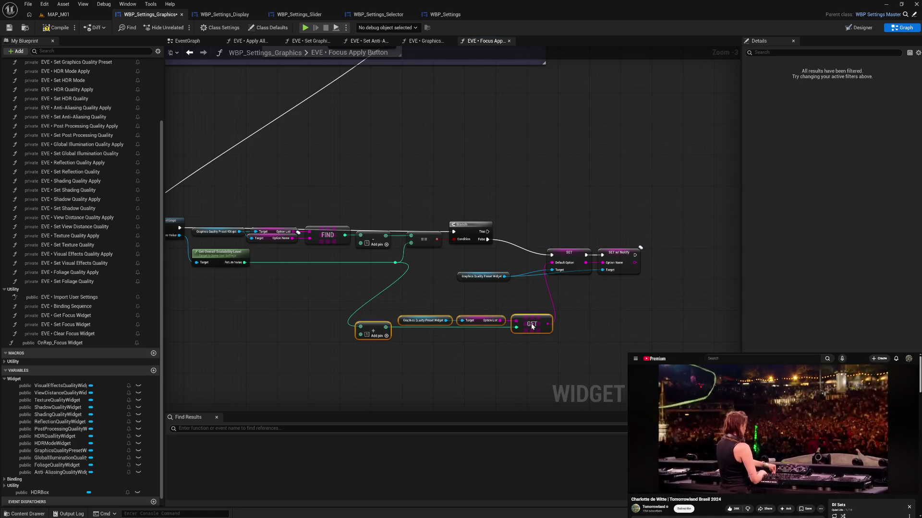
pyautogui.click(581, 300)
# Paste another preset widget getter into SET w/ Notify's Target and shift both SET nodes right
pyautogui.moveTo(459, 279); pyautogui.dragTo(490, 274)
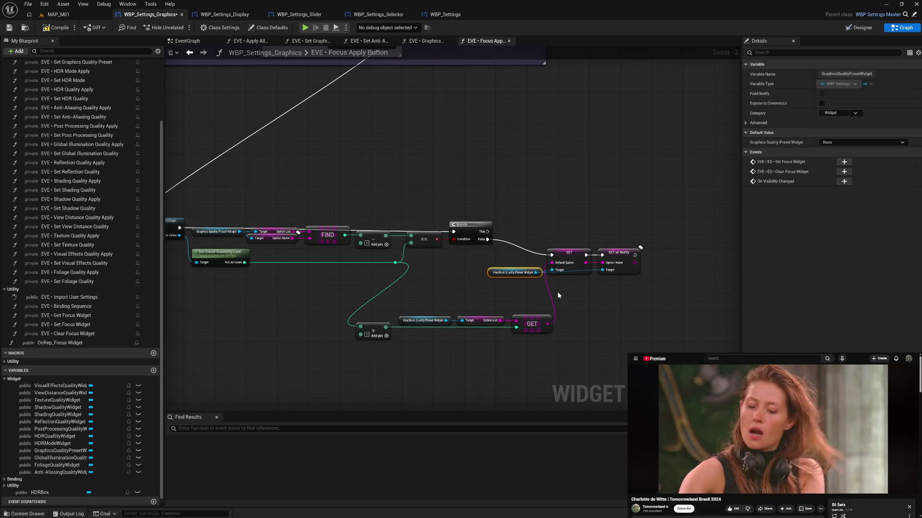
pyautogui.hotkey('ctrl', 'c')
pyautogui.hotkey('ctrl', 'v')
pyautogui.moveTo(601, 295)
pyautogui.mouseDown()
pyautogui.moveTo(603, 270)
pyautogui.moveTo(667, 252)
pyautogui.mouseUp()
pyautogui.moveTo(558, 295)
pyautogui.mouseDown()
pyautogui.moveTo(619, 276)
pyautogui.moveTo(599, 272)
pyautogui.mouseUp()
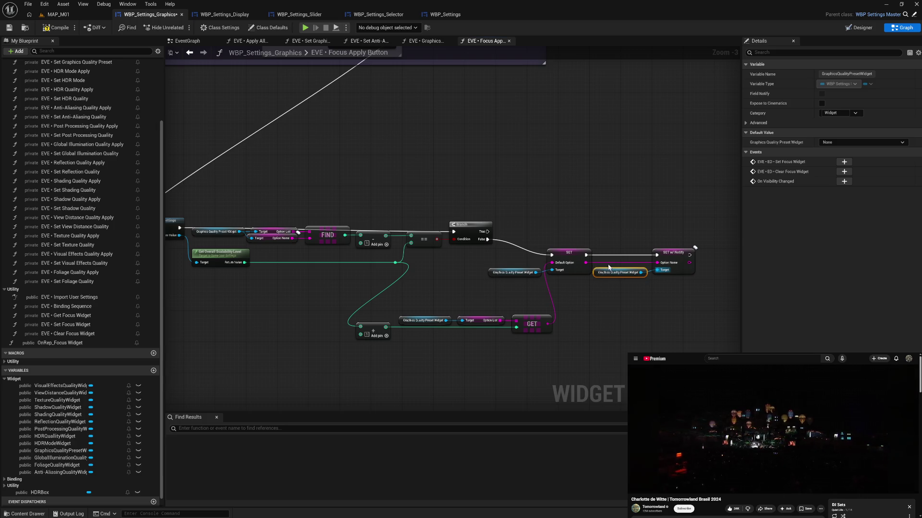
pyautogui.keyDown('ctrl'); pyautogui.click(675, 255); pyautogui.keyUp('ctrl')
pyautogui.moveTo(676, 258); pyautogui.dragTo(683, 258)
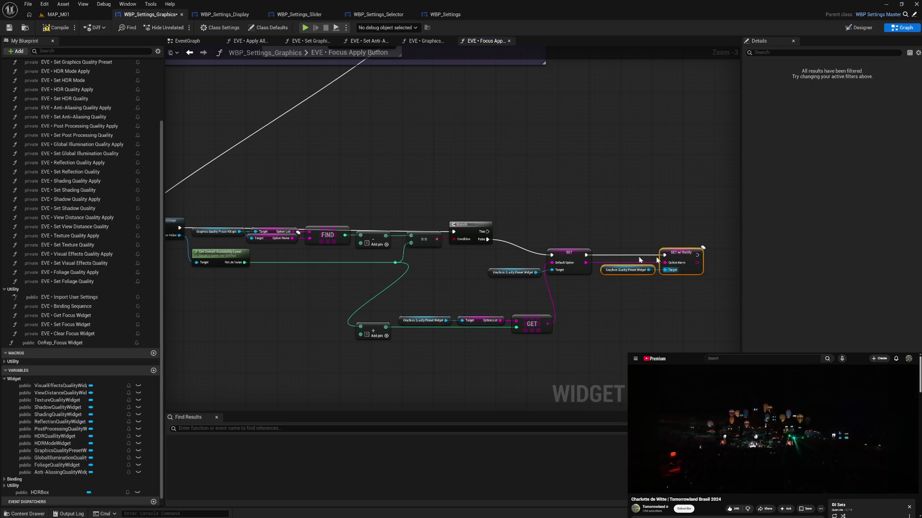
pyautogui.moveTo(525, 251)
pyautogui.mouseDown()
pyautogui.moveTo(557, 277)
pyautogui.moveTo(592, 240)
pyautogui.moveTo(639, 238)
pyautogui.moveTo(571, 312)
pyautogui.mouseUp()
# Bring the SET nodes into the bottom array-to-GET row and straighten it with Q
pyautogui.moveTo(273, 298); pyautogui.dragTo(494, 344)
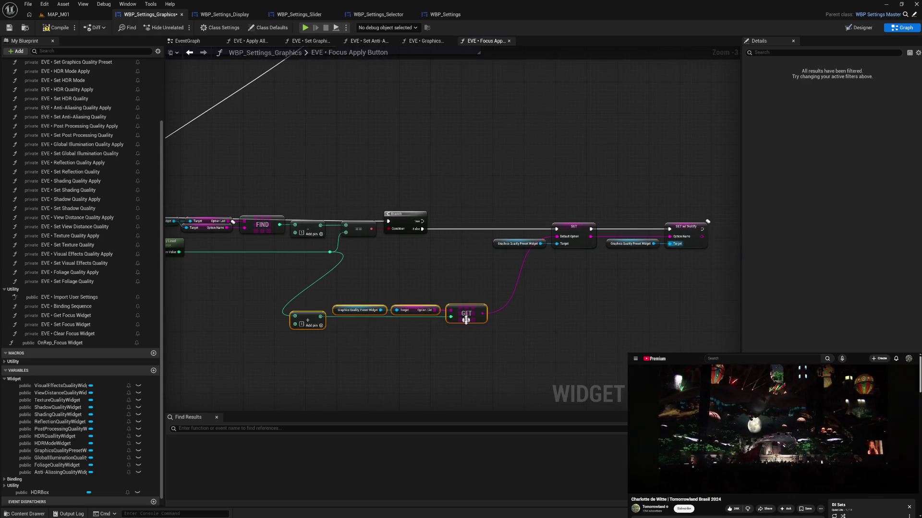
pyautogui.moveTo(467, 313)
pyautogui.mouseDown()
pyautogui.moveTo(467, 263)
pyautogui.moveTo(483, 286)
pyautogui.mouseUp()
pyautogui.moveTo(523, 224); pyautogui.dragTo(692, 259)
pyautogui.moveTo(576, 230); pyautogui.dragTo(592, 282)
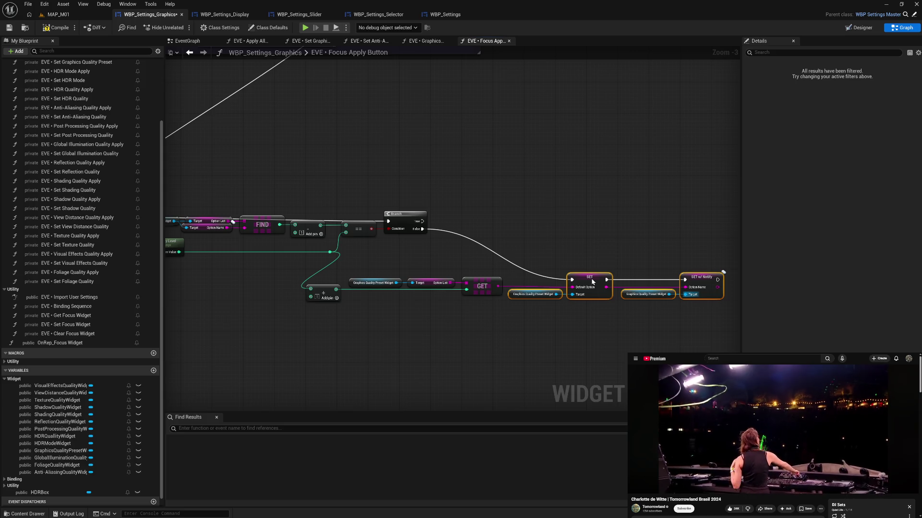
pyautogui.moveTo(291, 271); pyautogui.dragTo(699, 329)
pyautogui.press('q')
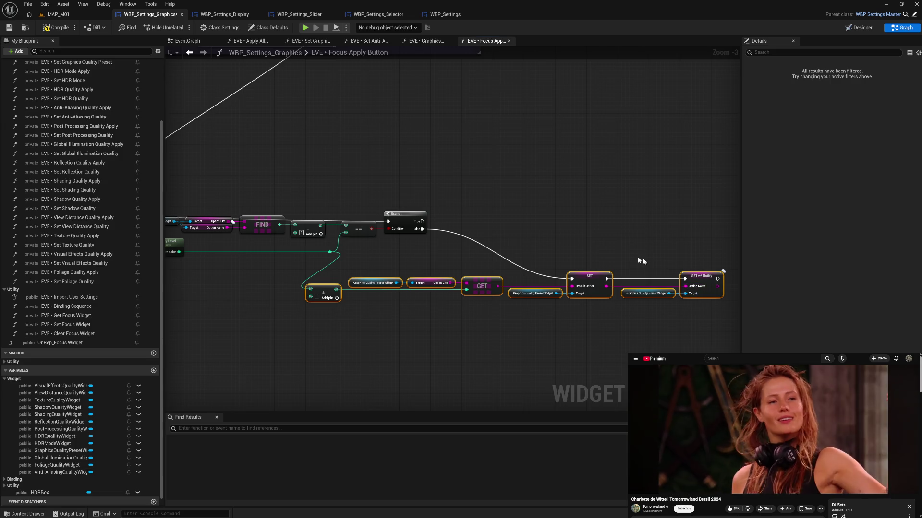
pyautogui.moveTo(594, 281)
pyautogui.mouseDown()
pyautogui.moveTo(604, 302)
pyautogui.moveTo(625, 263)
pyautogui.moveTo(684, 235)
pyautogui.moveTo(714, 234)
pyautogui.mouseUp()
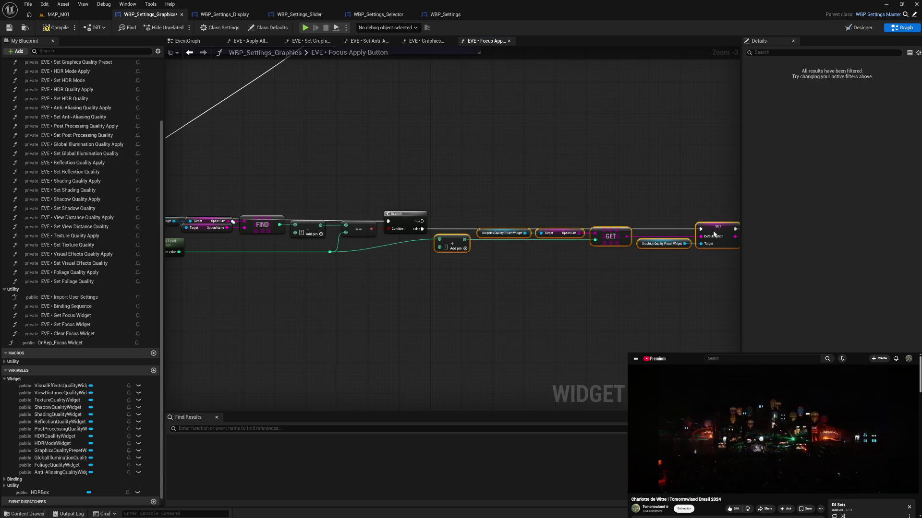
# Place SET w/ Notify and its getter beneath SET, then select the whole chain from Get Game User Settings onward
pyautogui.click(500, 300)
pyautogui.moveTo(462, 300)
pyautogui.mouseDown()
pyautogui.moveTo(566, 309)
pyautogui.moveTo(397, 308)
pyautogui.moveTo(480, 301)
pyautogui.mouseUp()
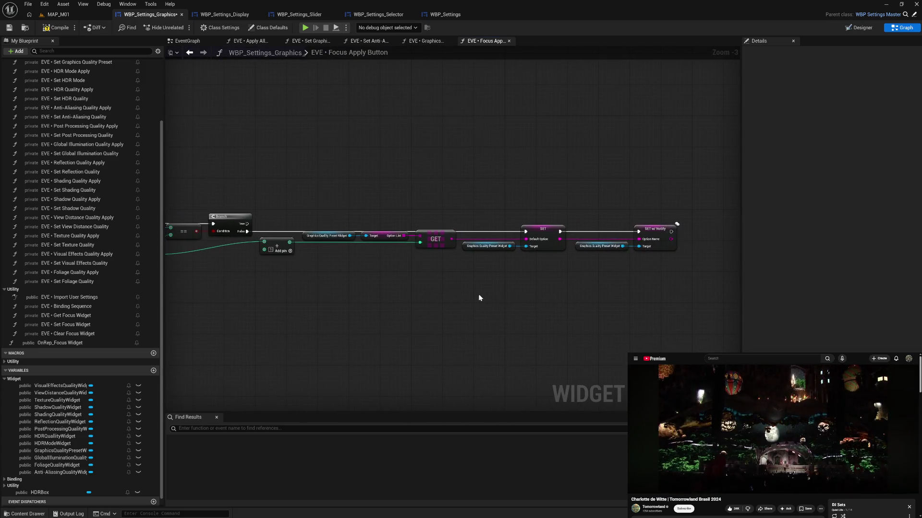
pyautogui.moveTo(599, 215)
pyautogui.mouseDown()
pyautogui.moveTo(658, 255)
pyautogui.moveTo(538, 267)
pyautogui.mouseUp()
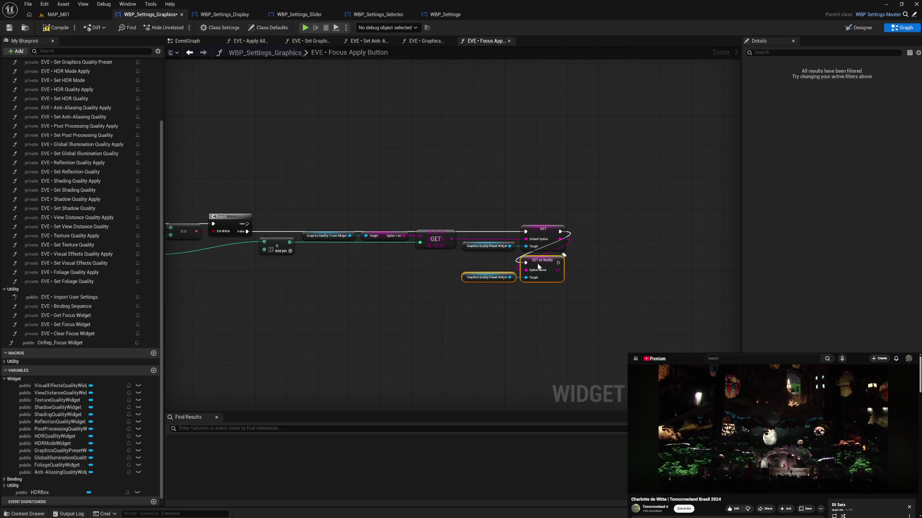
pyautogui.click(488, 319)
pyautogui.moveTo(436, 314); pyautogui.dragTo(506, 305)
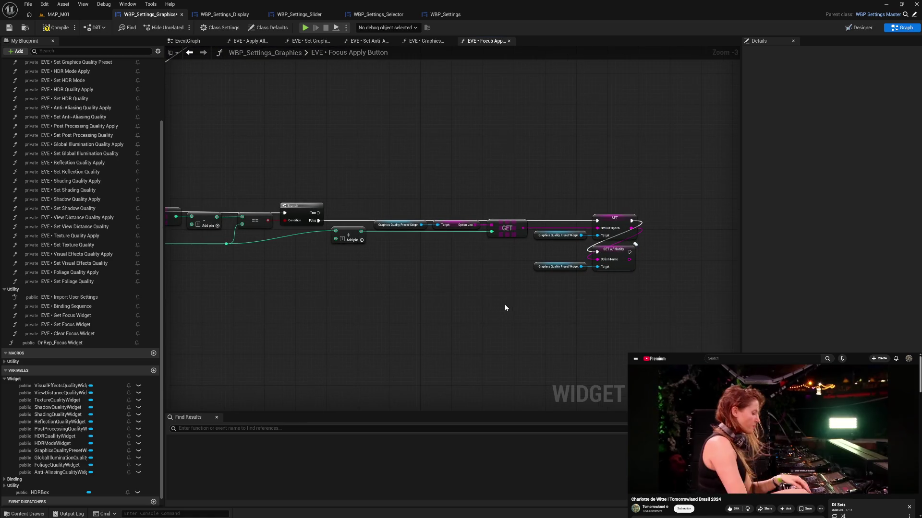
pyautogui.moveTo(422, 303)
pyautogui.mouseDown()
pyautogui.moveTo(441, 269)
pyautogui.moveTo(480, 287)
pyautogui.moveTo(634, 282)
pyautogui.moveTo(504, 284)
pyautogui.moveTo(577, 282)
pyautogui.moveTo(525, 280)
pyautogui.moveTo(520, 330)
pyautogui.moveTo(506, 282)
pyautogui.mouseUp()
pyautogui.scroll(-1, 523, 282)
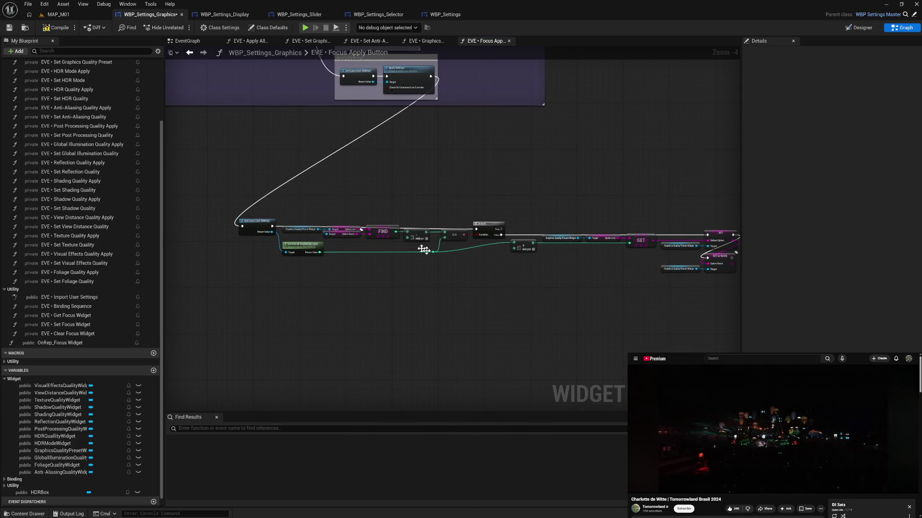
pyautogui.moveTo(244, 206)
pyautogui.mouseDown()
pyautogui.moveTo(342, 252)
pyautogui.moveTo(768, 288)
pyautogui.moveTo(662, 294)
pyautogui.mouseUp()
pyautogui.rightClick(493, 228)
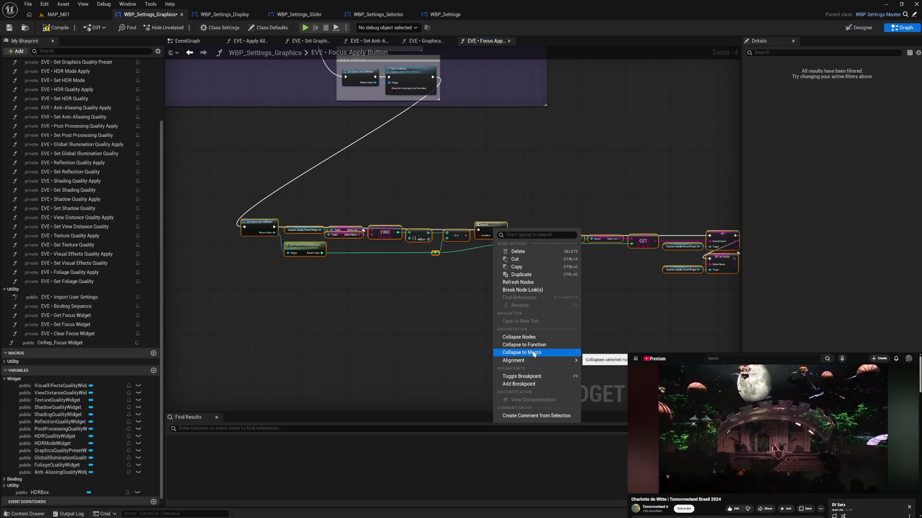
# Collapse the selected chain into a new macro and start naming it, beginning with 'E'
pyautogui.click(534, 353)
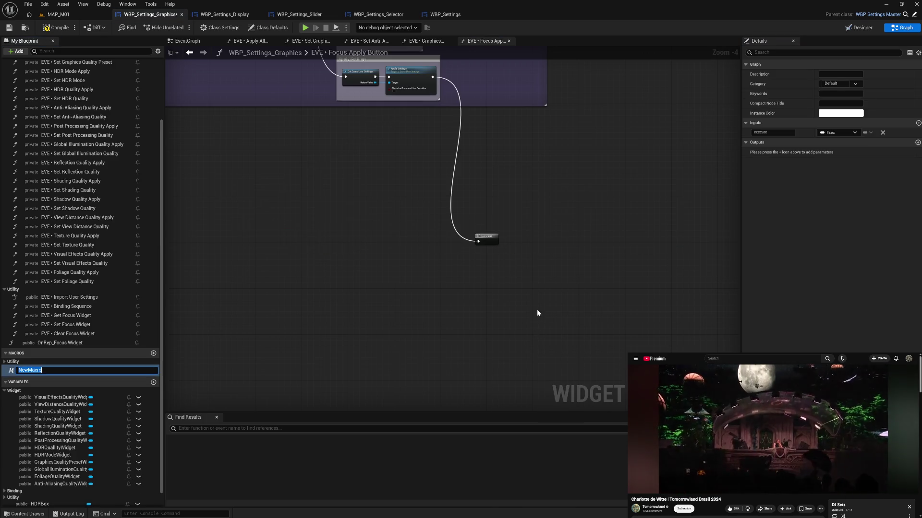
pyautogui.write('EVE')
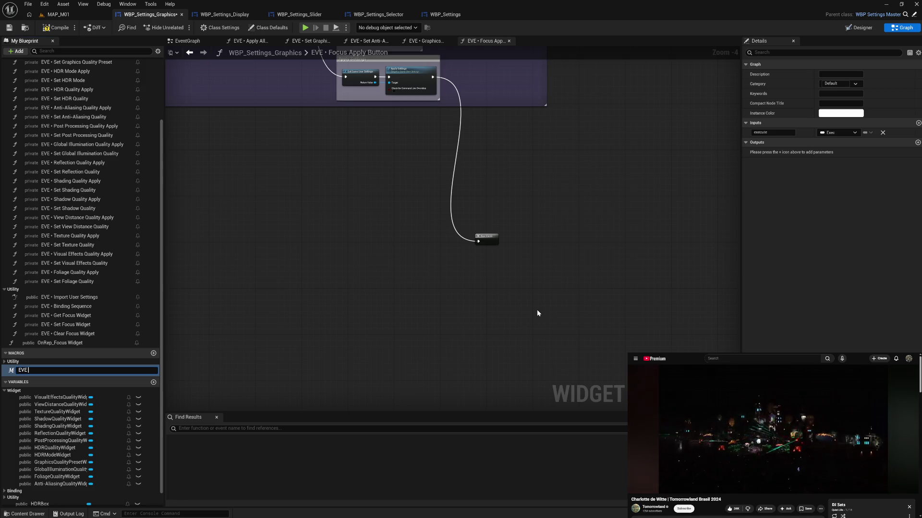